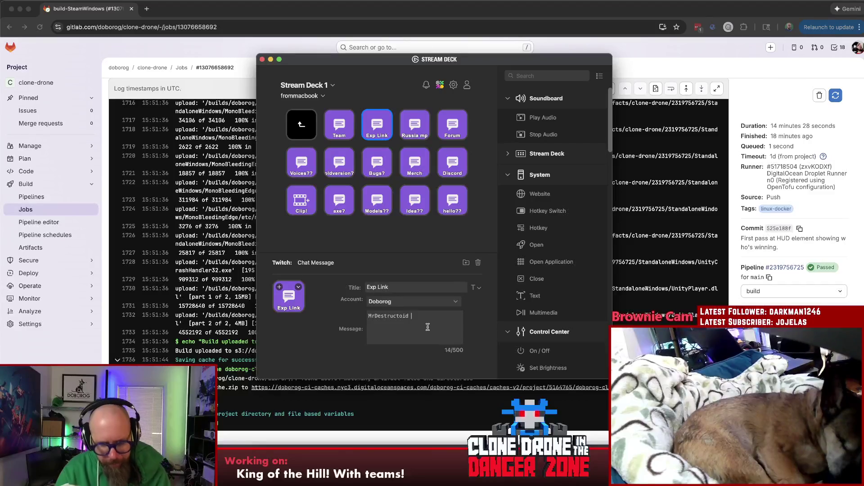
- Edit the Exp Link message to 'MrDestructoid We have an experimental branch! On Steam', then bring up Steam
type("S")
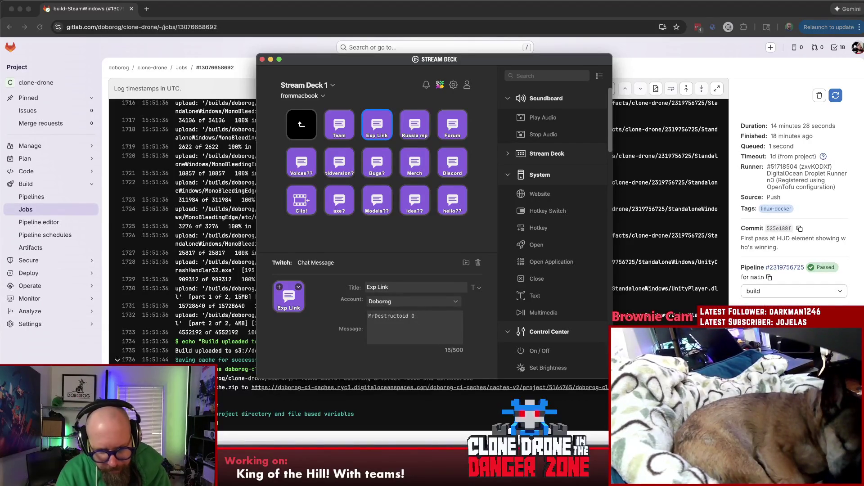
key("BackSpace")
key("BackSpace")
key("BackSpace")
type("We have an experimental branch! On Steam:")
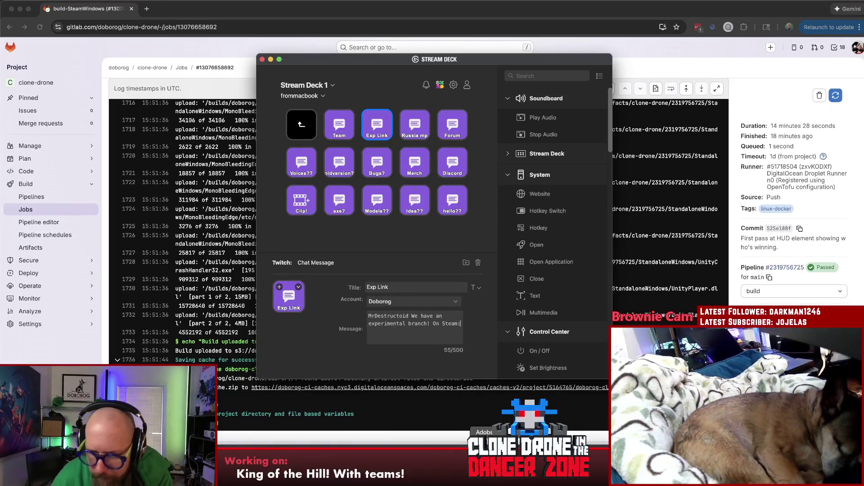
left_click(293, 473)
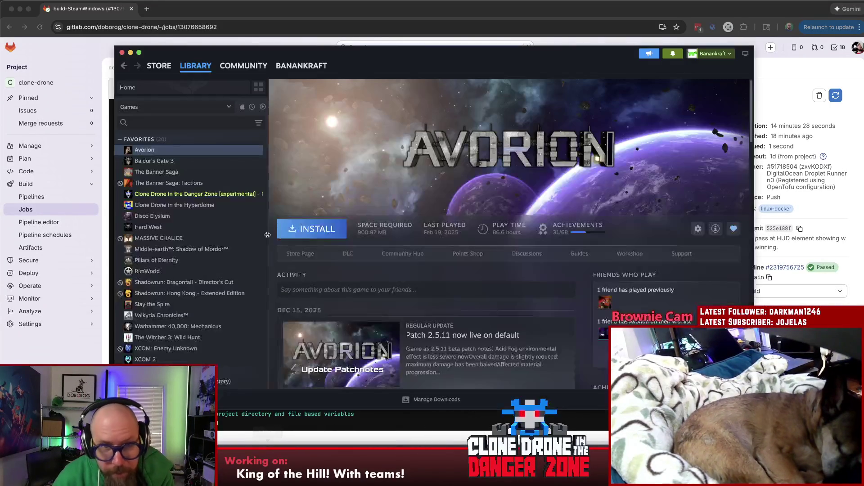
- Show Clone Drone in the Danger Zone's Game Versions & Betas properties, then return to Stream Deck
right_click(190, 194)
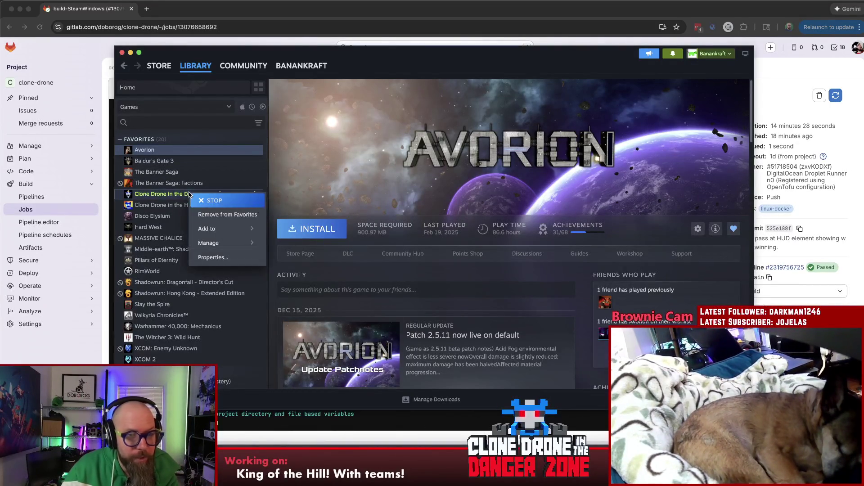
left_click(227, 260)
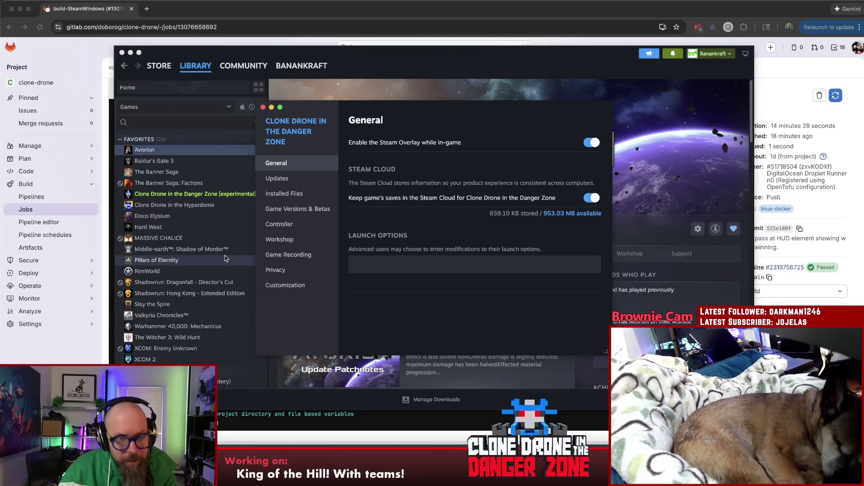
left_click(313, 211)
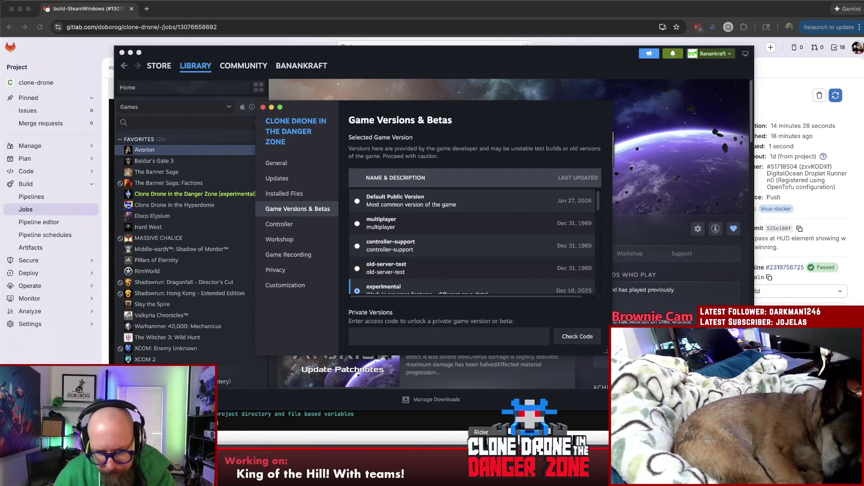
left_click(401, 450)
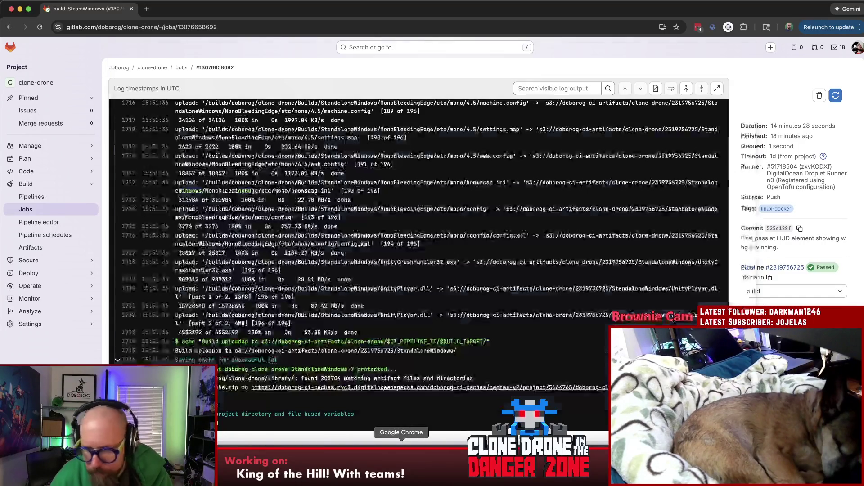
left_click(432, 477)
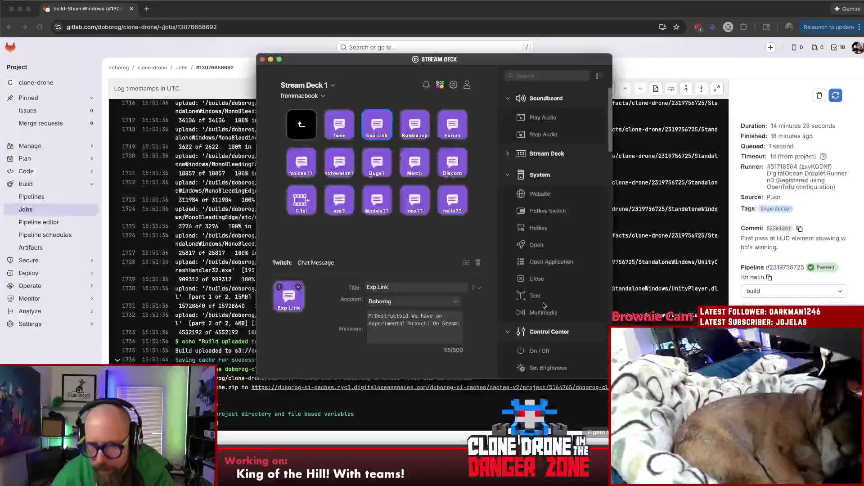
- Append ': Right click -> Properties -> Betas -> experimental' to the Exp Link message
type(":")
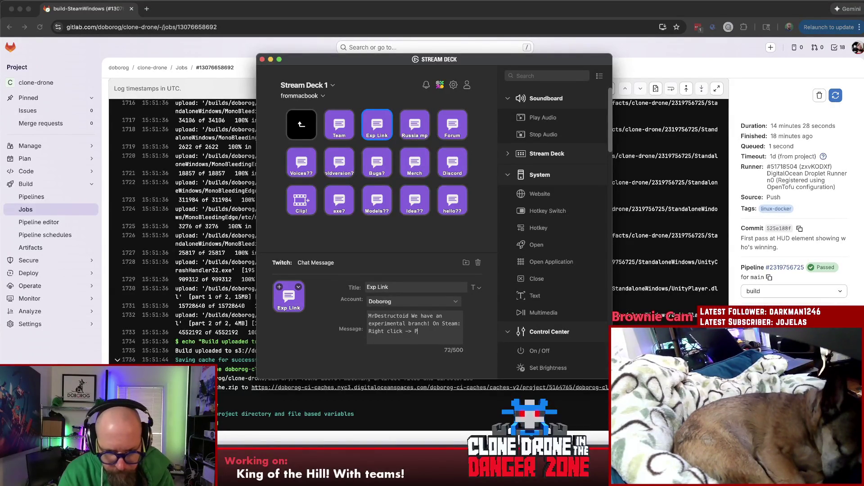
type("erties")
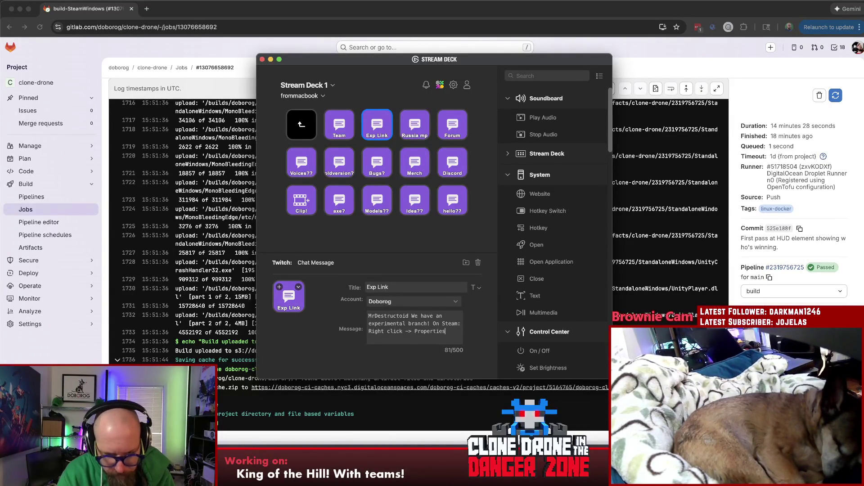
type(" -> S")
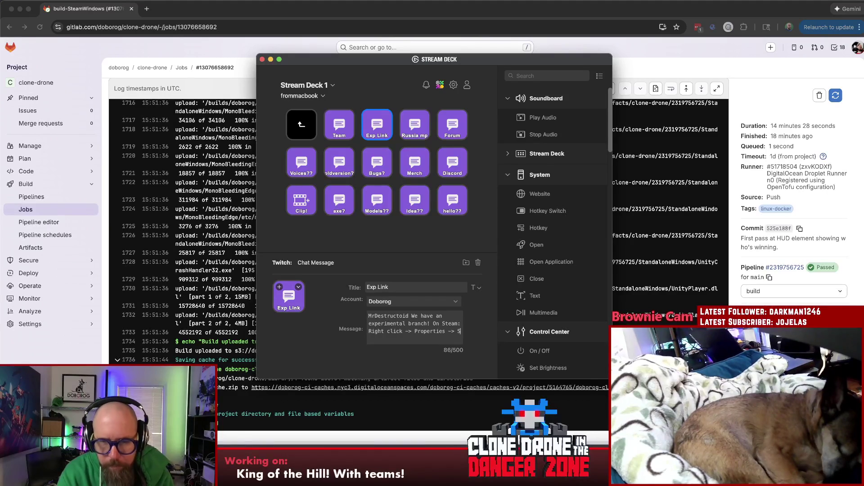
key("BackSpace")
type("Bet")
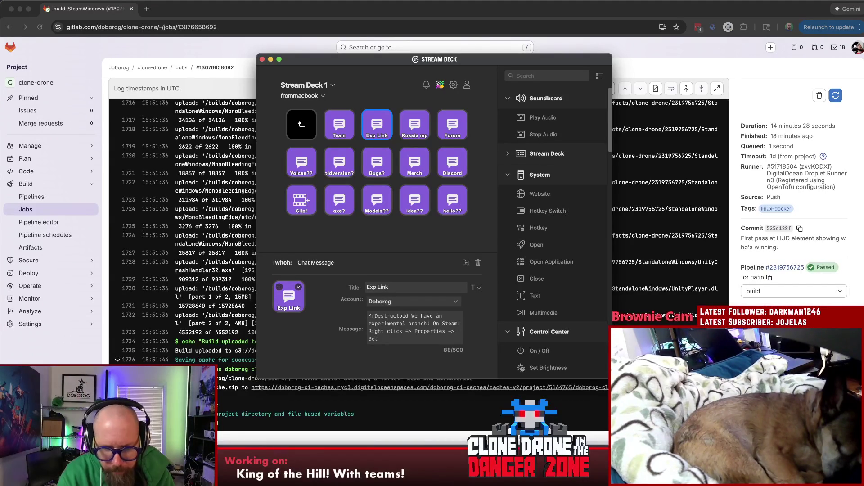
type("as -> e")
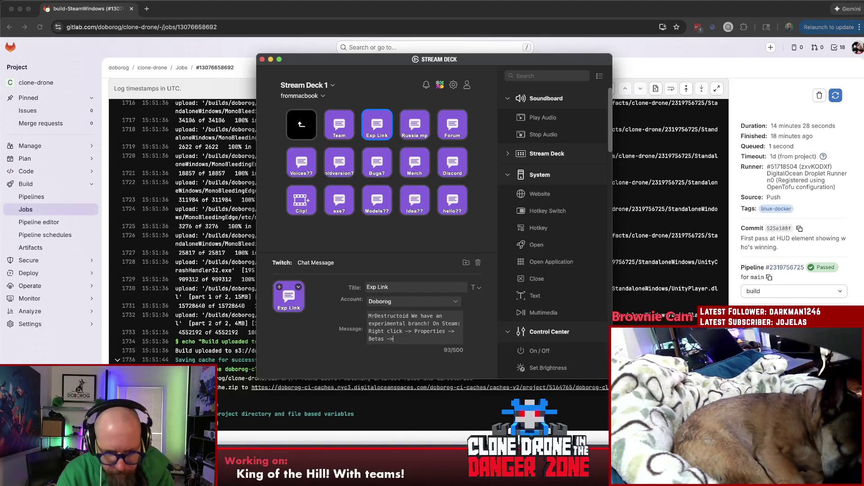
type("xperimental")
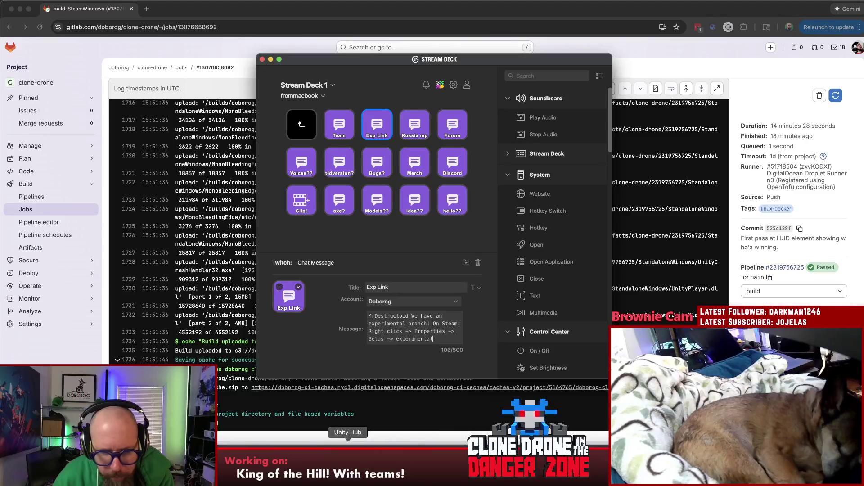
left_click(267, 450)
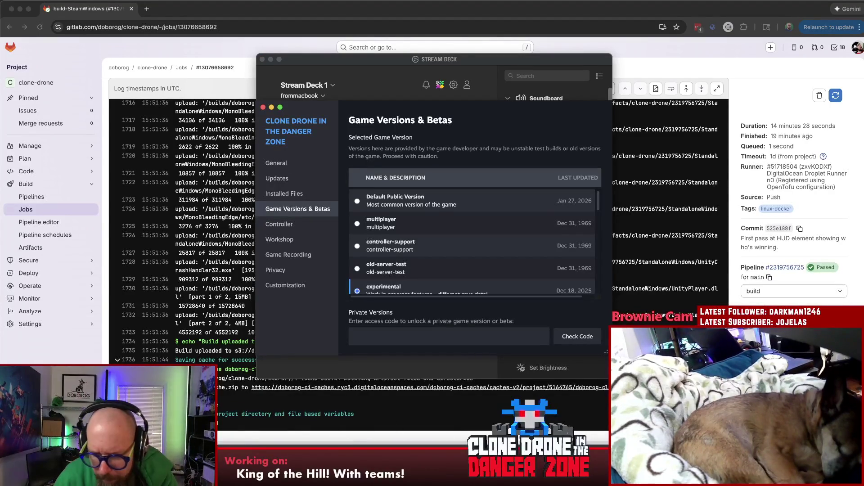
- Insert 'Game Version & ' before 'Betas' in the Exp Link message
left_click(596, 453)
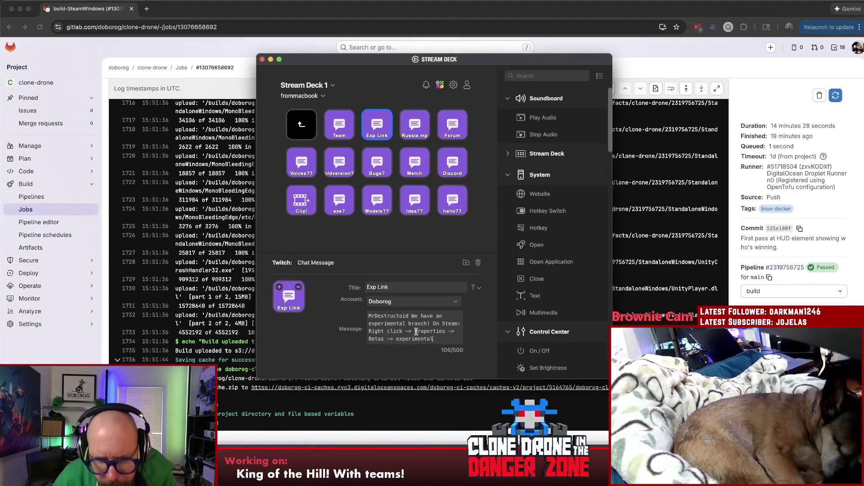
left_click(369, 338)
type("Game V")
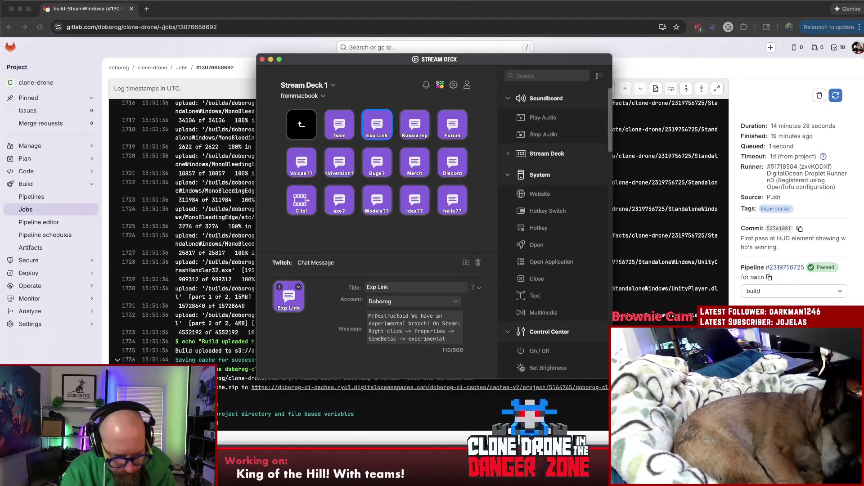
type("ersion &")
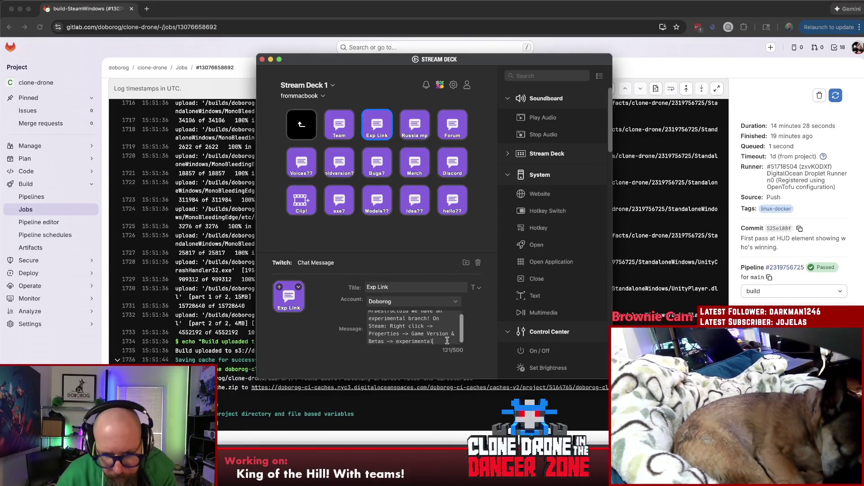
scroll(447, 341, "down", 1)
scroll(434, 326, "up", 2)
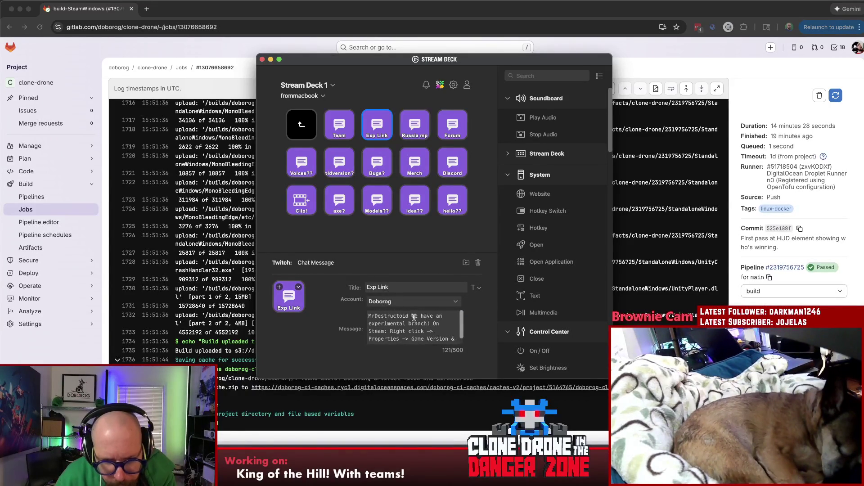
- Replace 'We have an' with 'Play with us in the' and add 'game' after 'Right click'
left_click_drag(412, 316, 439, 318)
type("Play wi")
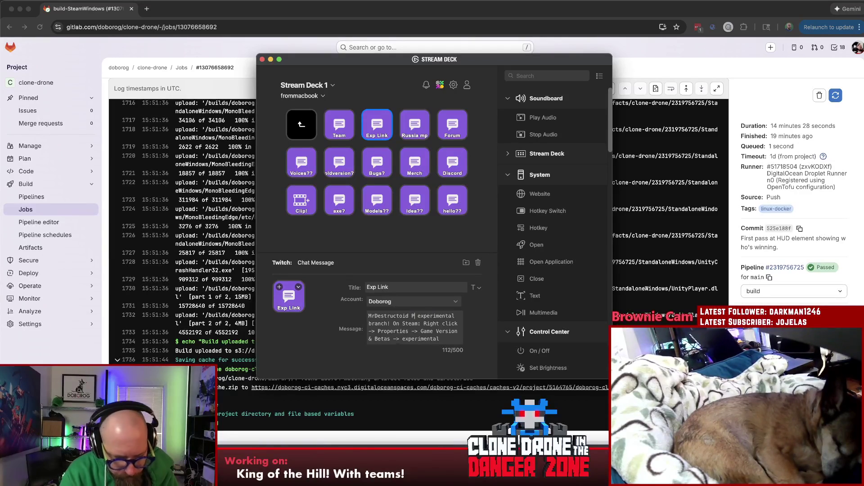
type("th us in the")
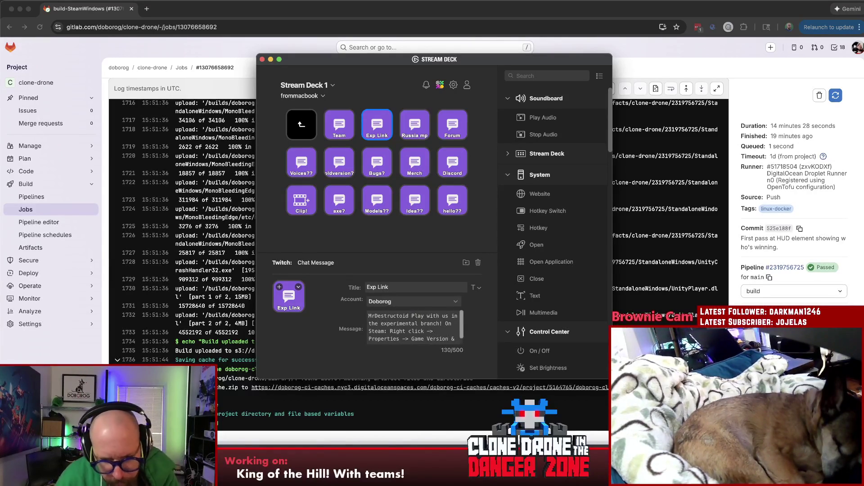
left_click(425, 331)
type("game")
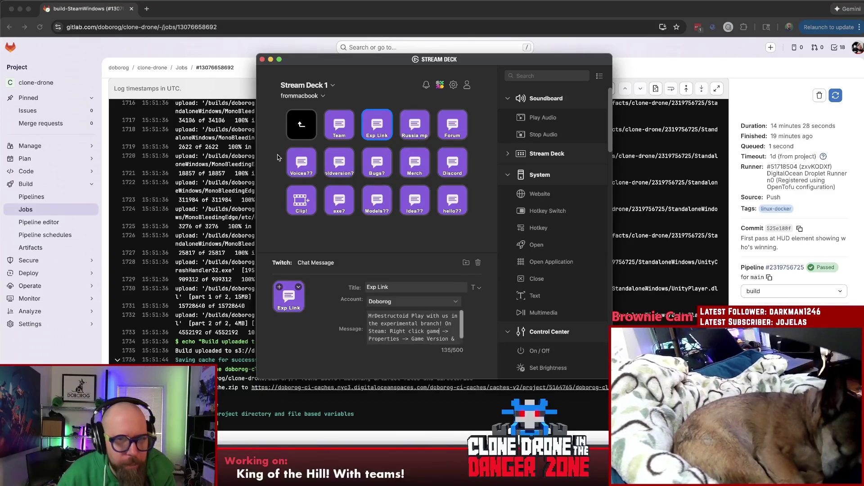
left_click(262, 59)
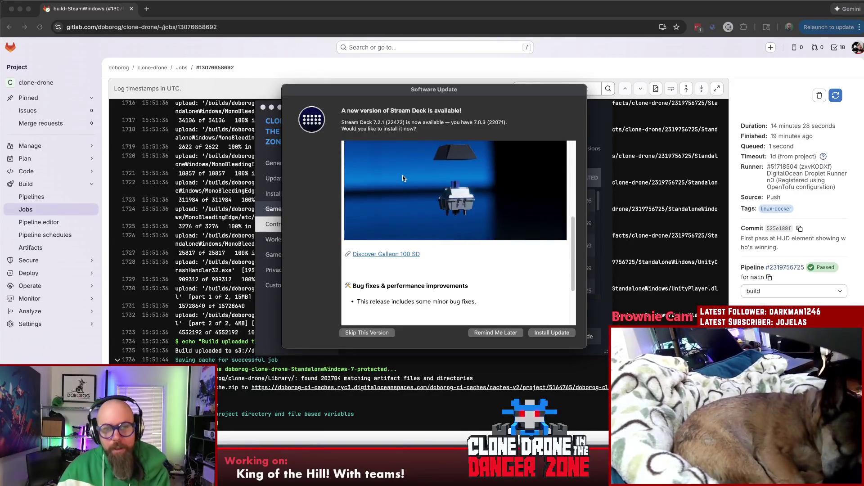
- Postpone the Stream Deck software update and close the Clone Drone Properties window
scroll(403, 175, "down", 3)
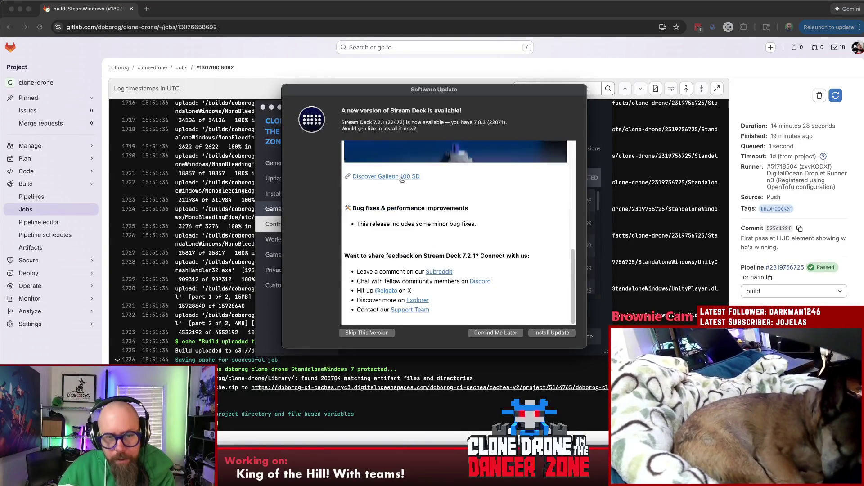
left_click(485, 334)
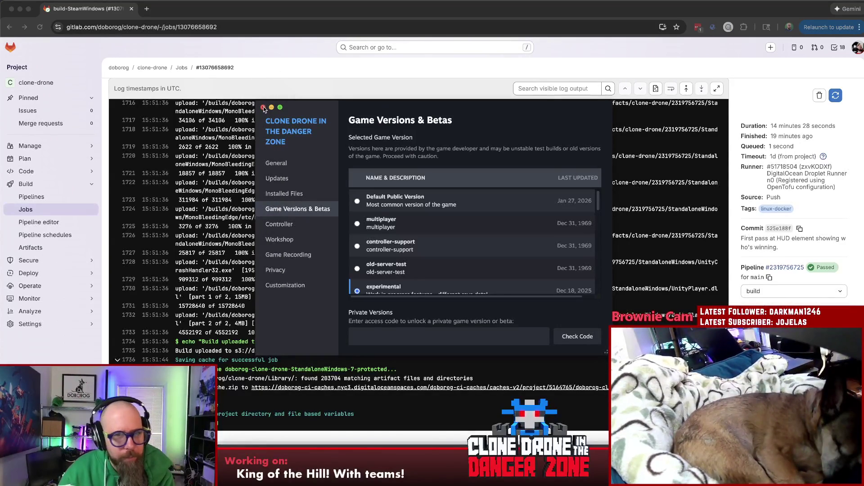
left_click(263, 107)
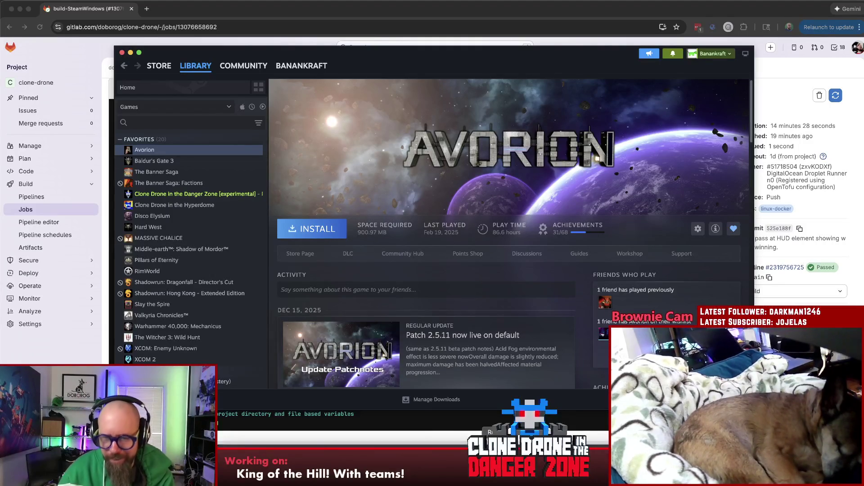
key("super+Tab")
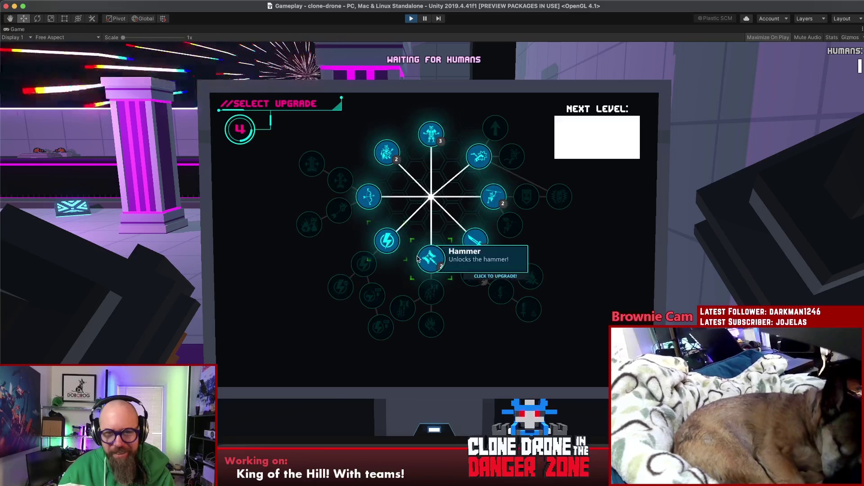
- Buy the Hammer Size I and Energy Capacity I upgrades and resume play
left_click(431, 257)
left_click(386, 242)
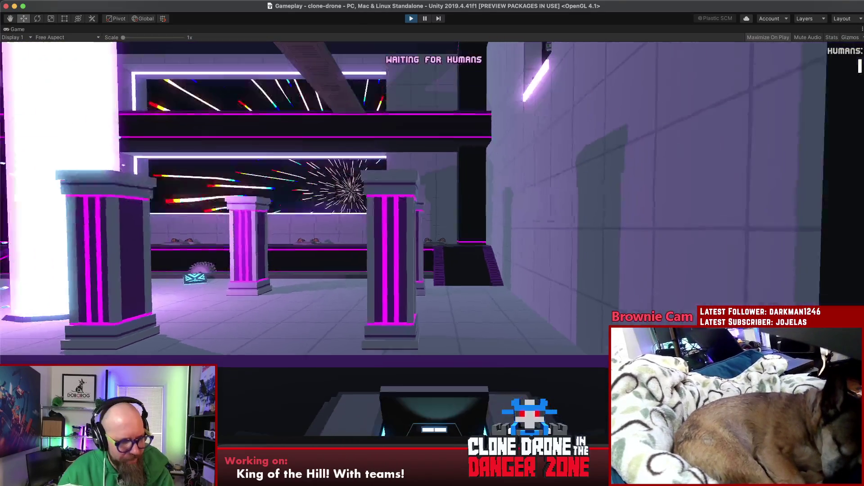
key("Escape")
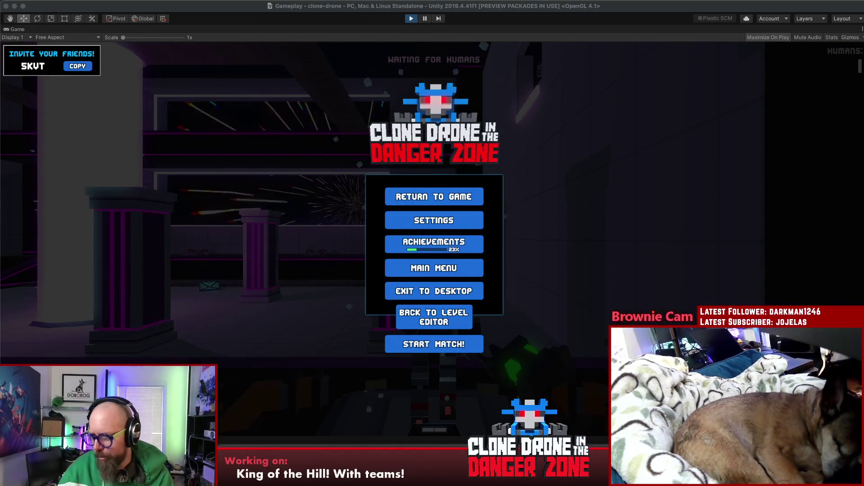
left_click(553, 193)
left_click(436, 197)
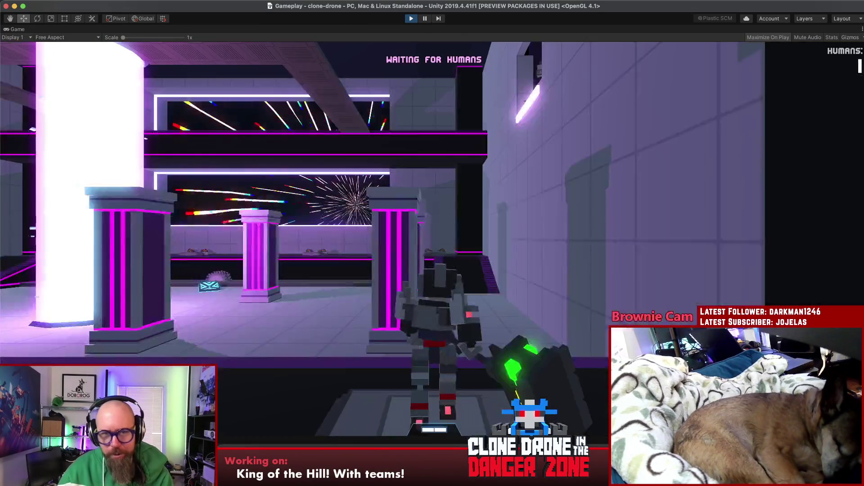
- Walk the robot around the lobby toward the glowing pad and back
key("w")
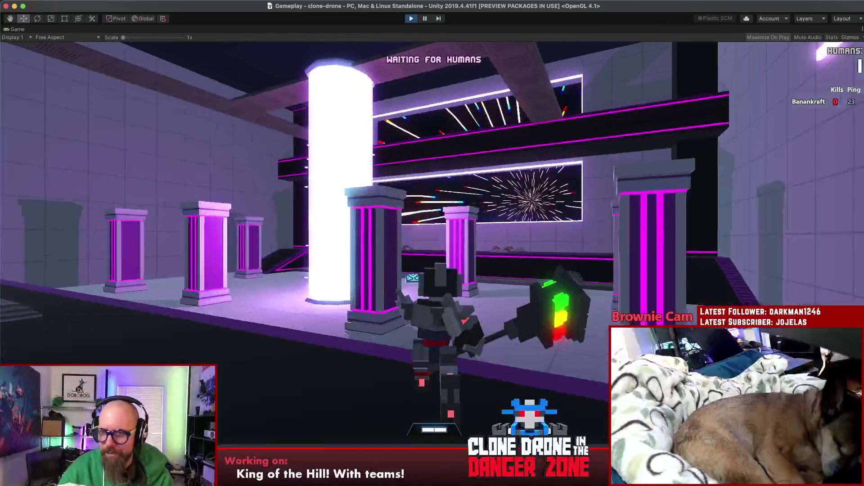
key("w")
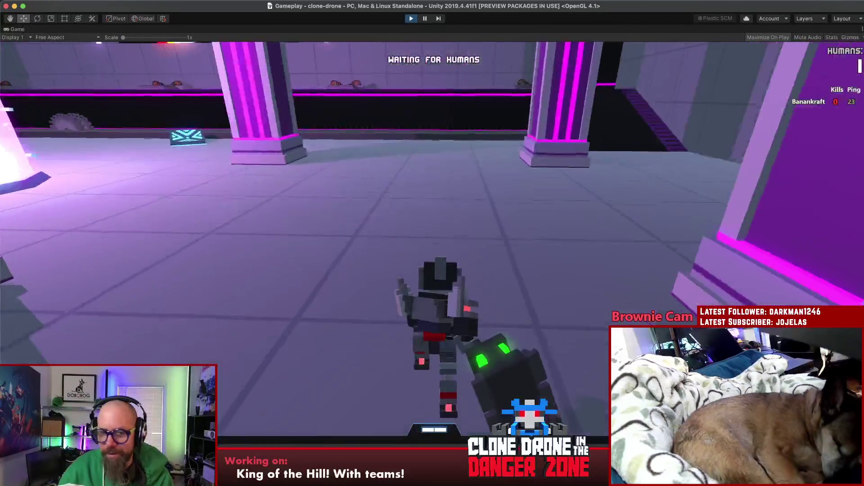
key("w")
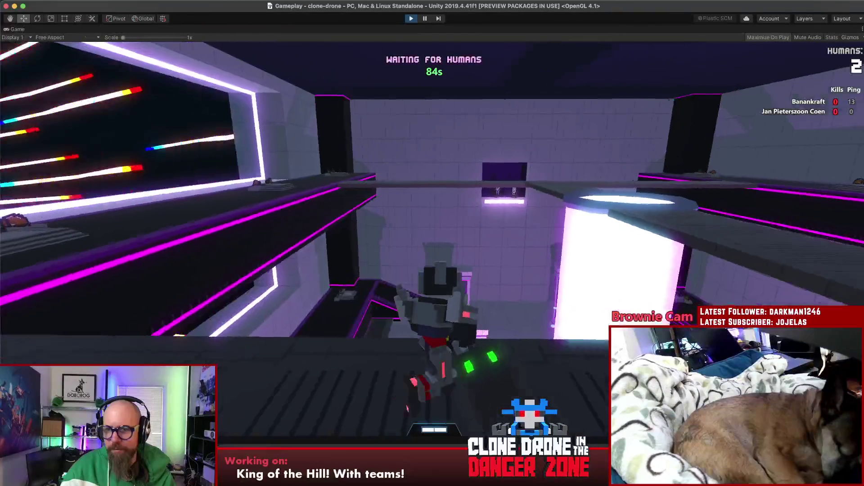
key("w")
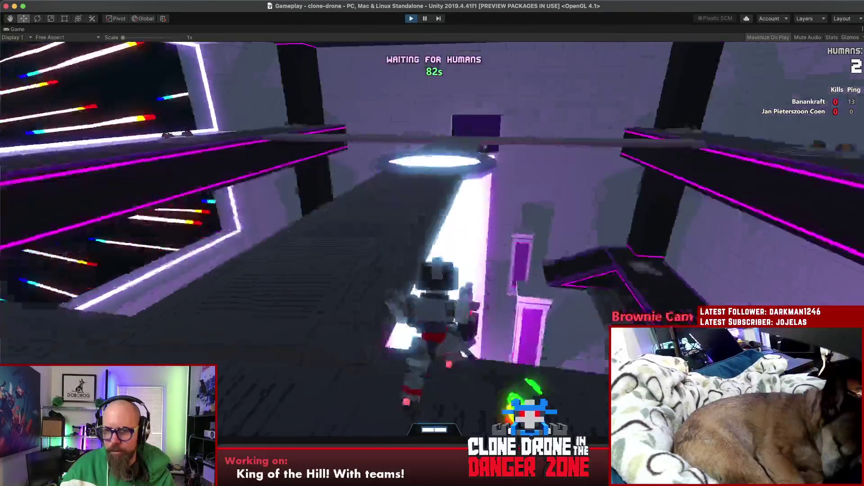
key("w")
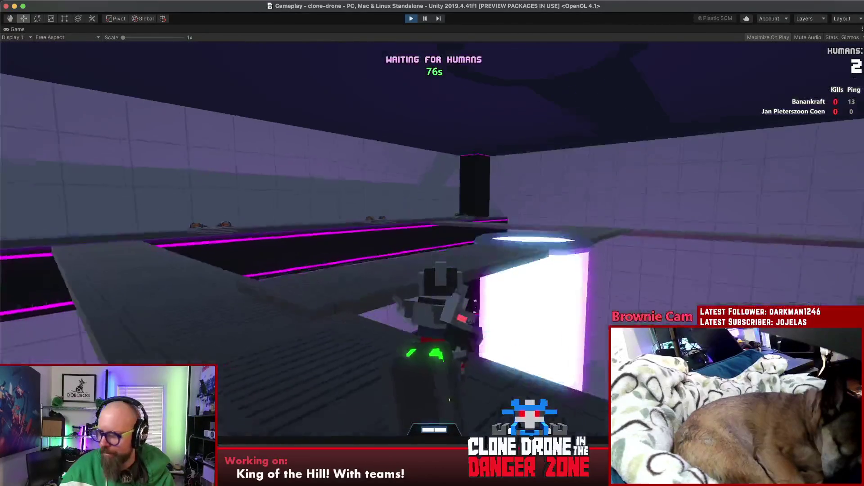
key("w")
key("w")
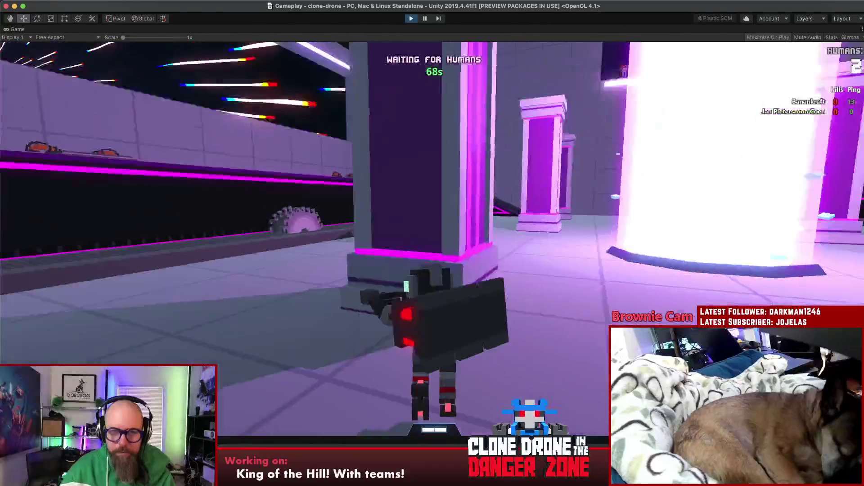
key("s")
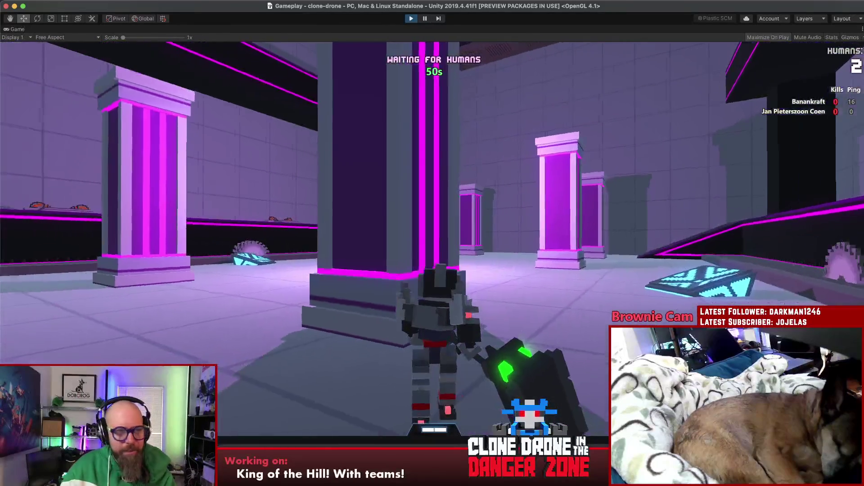
- Check the lobby invite code, then open the crash screenshot in the browser
key("Escape")
left_click(36, 67)
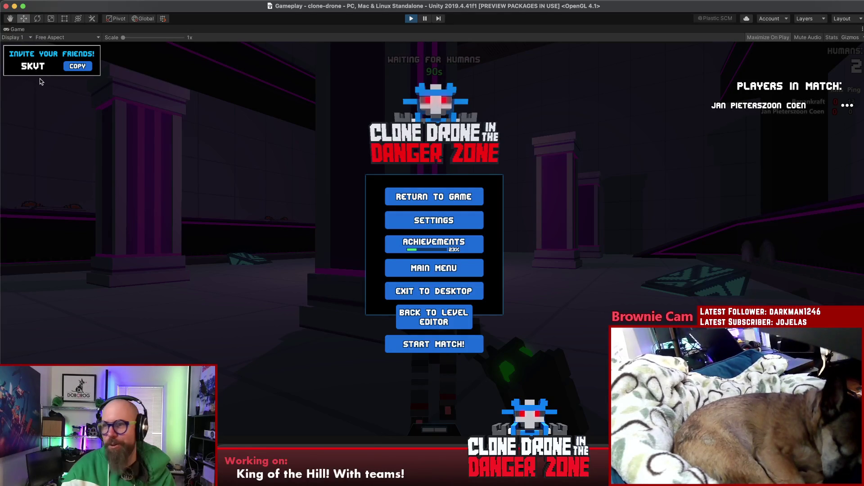
left_click(468, 197)
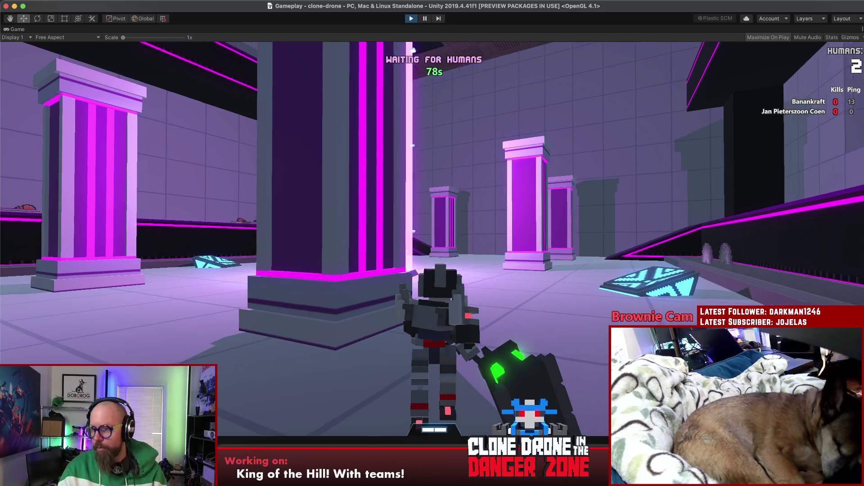
key("Escape")
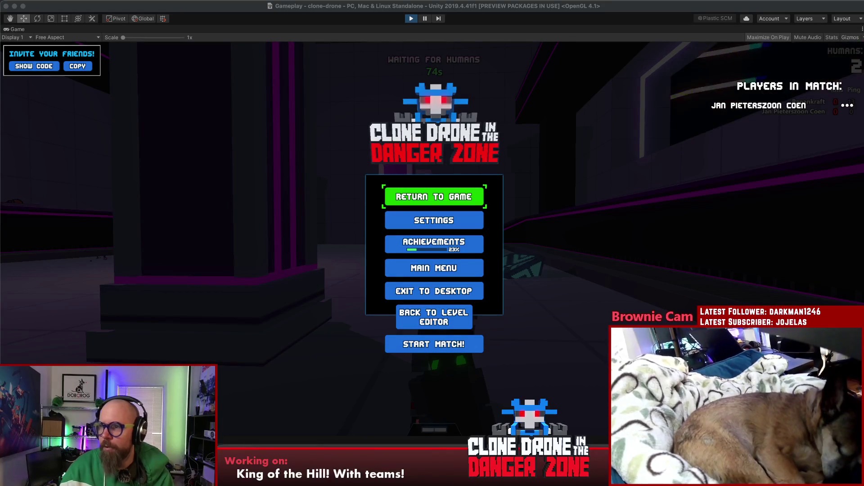
double_click(349, 27)
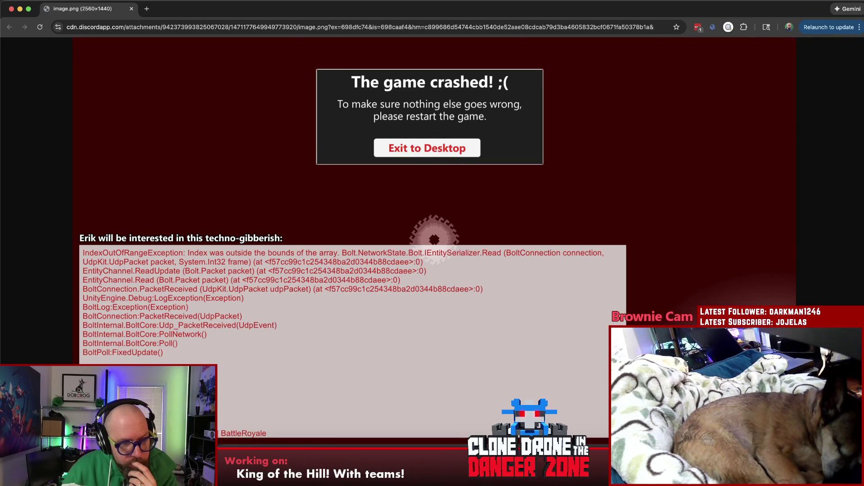
- Zoom the crash image to full size and check the version number in version.txt
left_click(474, 333)
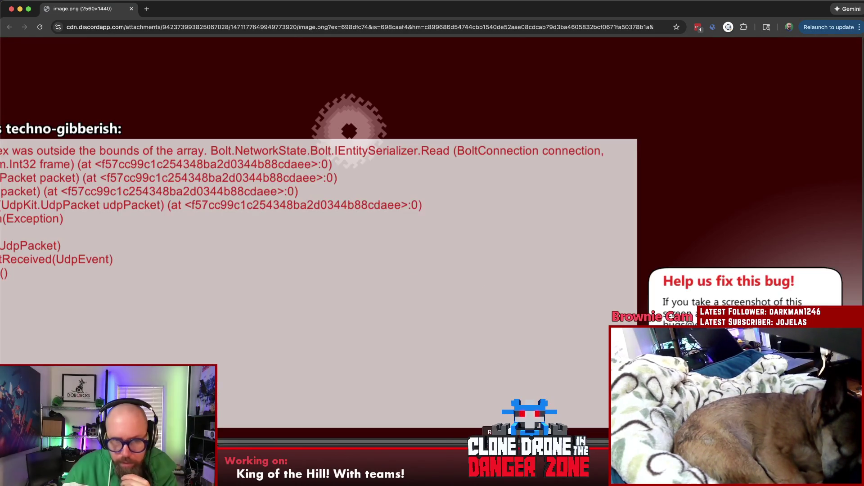
key("super+Tab")
left_click(425, 52)
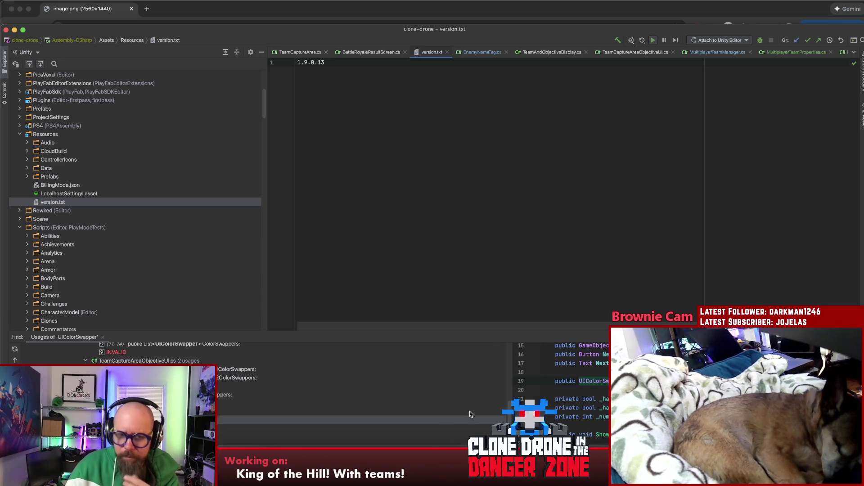
left_click(415, 450)
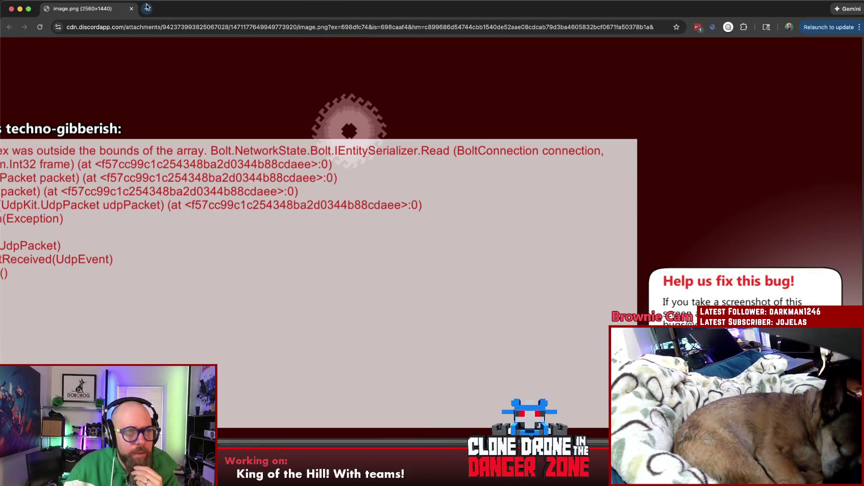
- Detach a new browser tab, close the crash image, and resume the Clone Drone lobby
left_click(147, 8)
left_click_drag(147, 8, 863, 14)
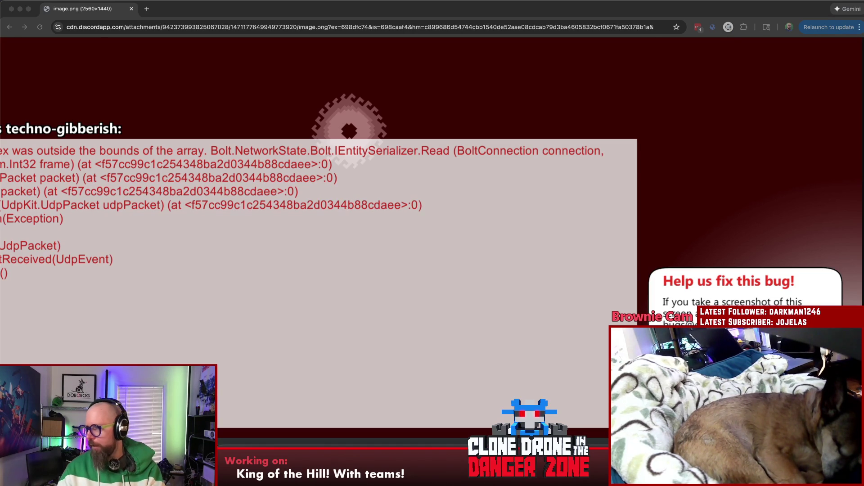
key("super+Tab")
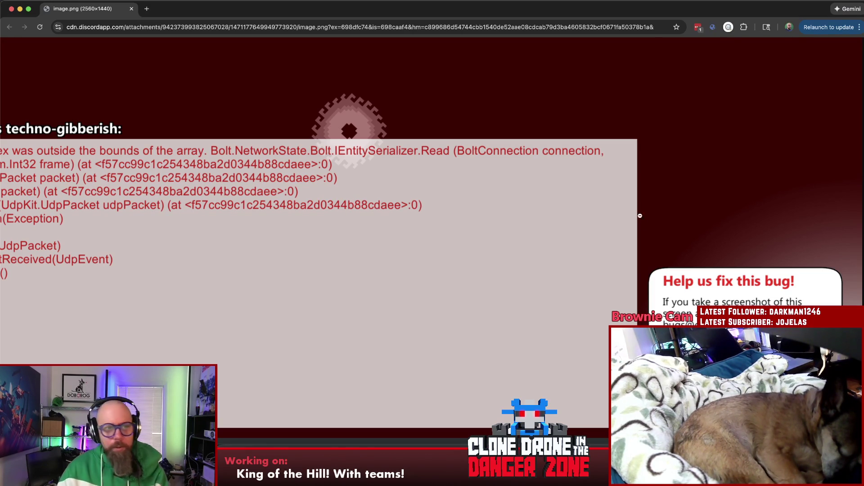
left_click(131, 9)
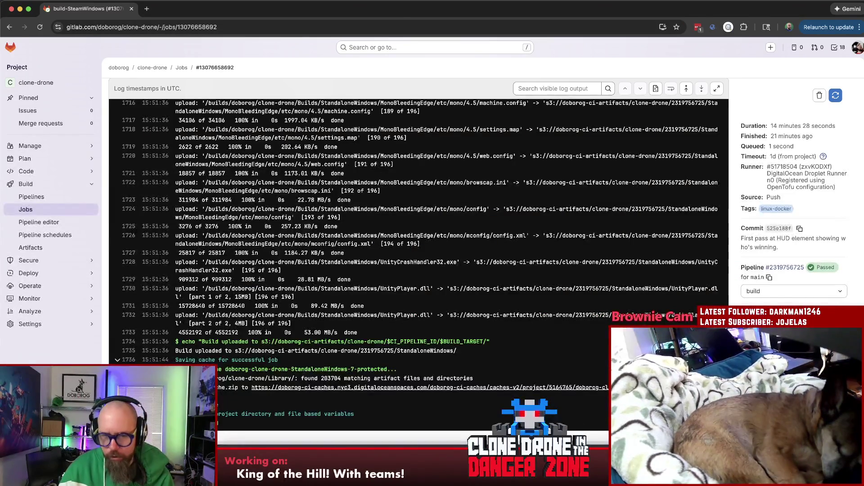
key("super+Tab")
key("Escape")
- Start the multiplayer match from the pause menu and walk the robot into the arena
key("w")
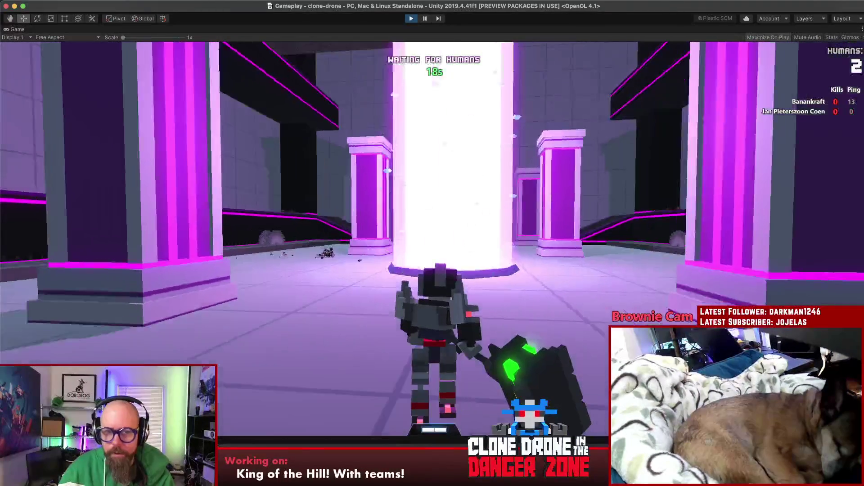
key("Escape")
left_click(441, 352)
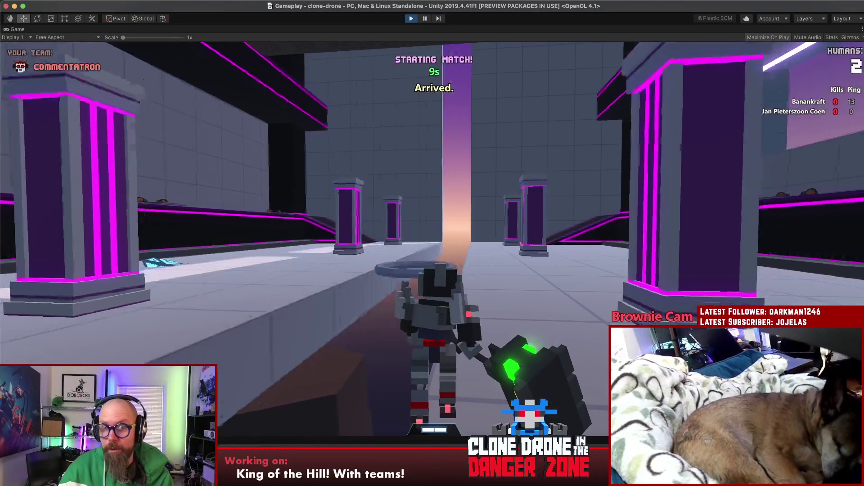
key("w")
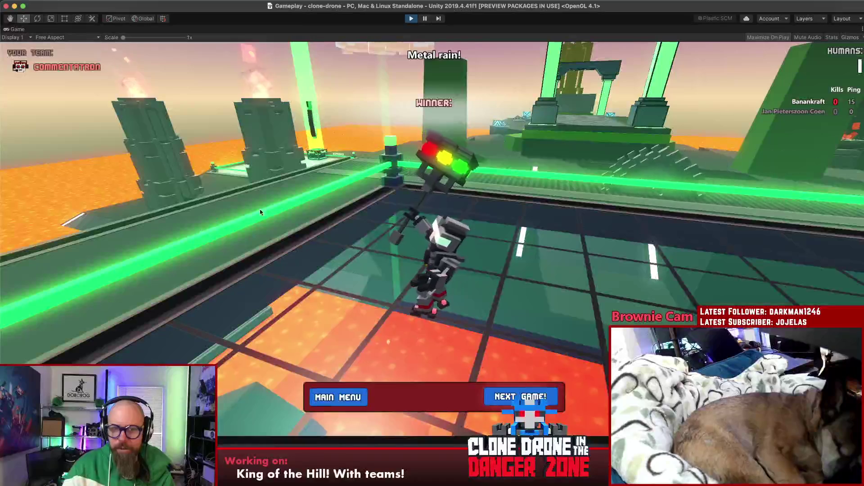
- Vote for a rematch with Next Game! and resume play
left_click(503, 401)
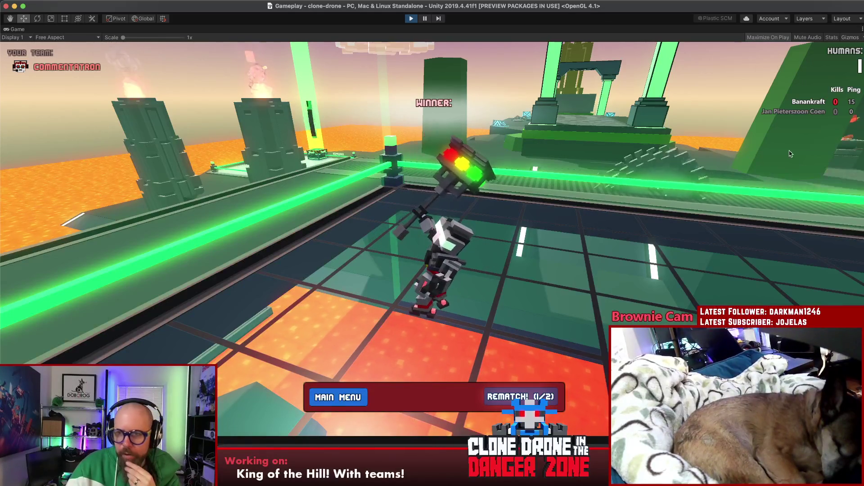
key("Escape")
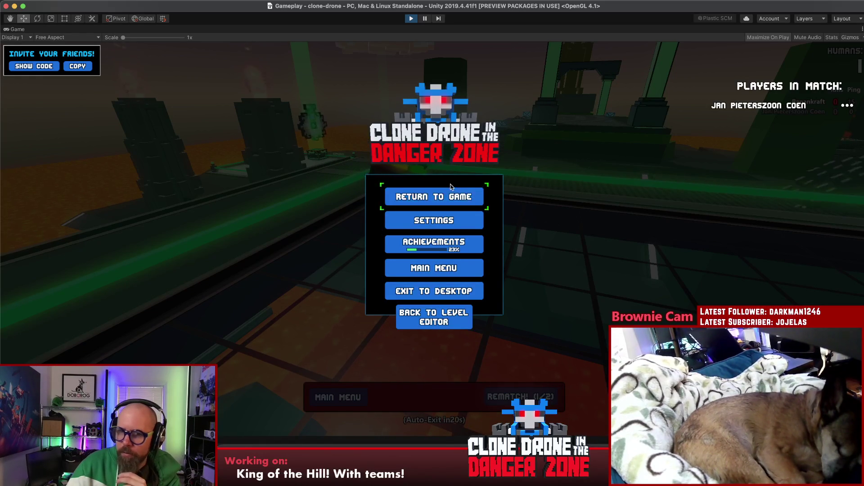
left_click(445, 197)
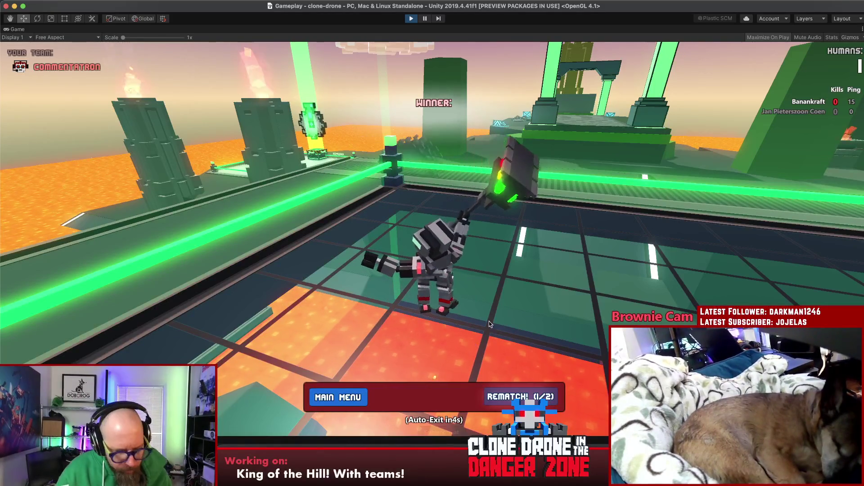
- Launch the Shadow PC app by searching 'shado'
key("super+space")
type("shado")
key("Return")
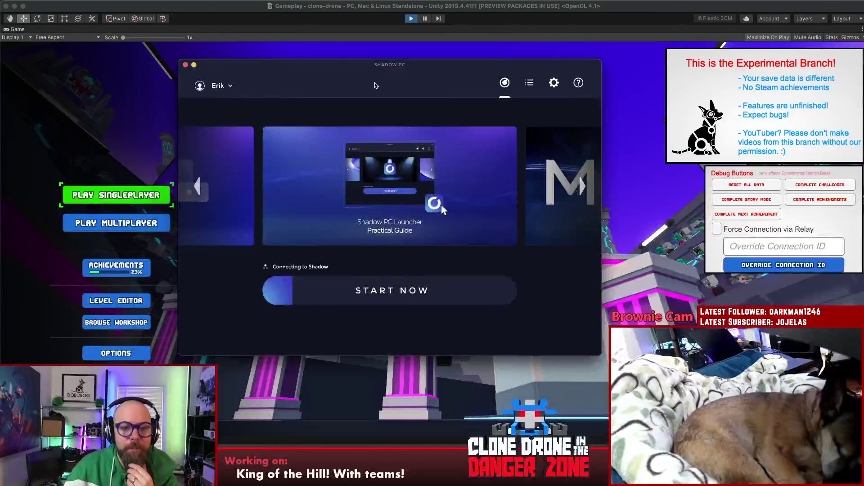
- Start the Shadow cloud PC session, dismissing the device-usage prompt with Cancel
left_click_drag(452, 73, 423, 80)
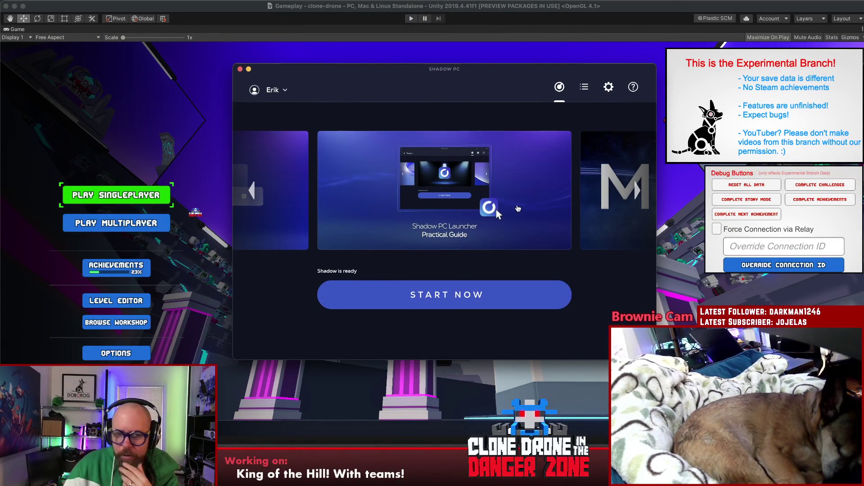
left_click(460, 296)
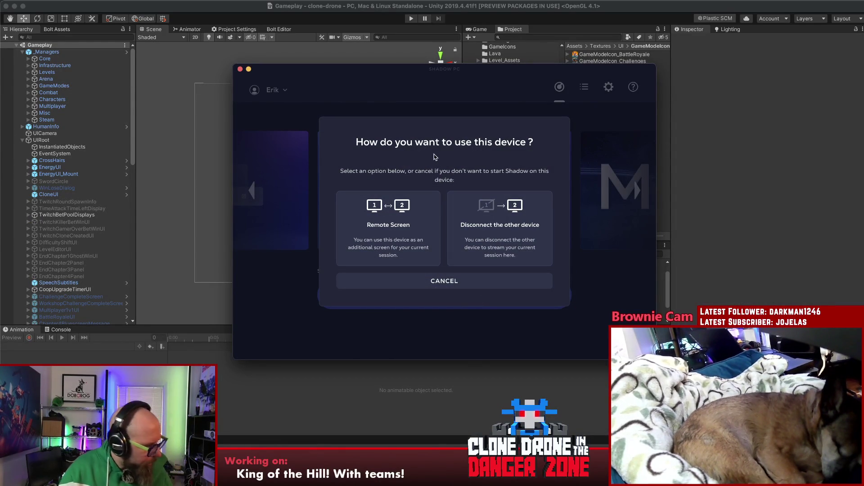
left_click(490, 212)
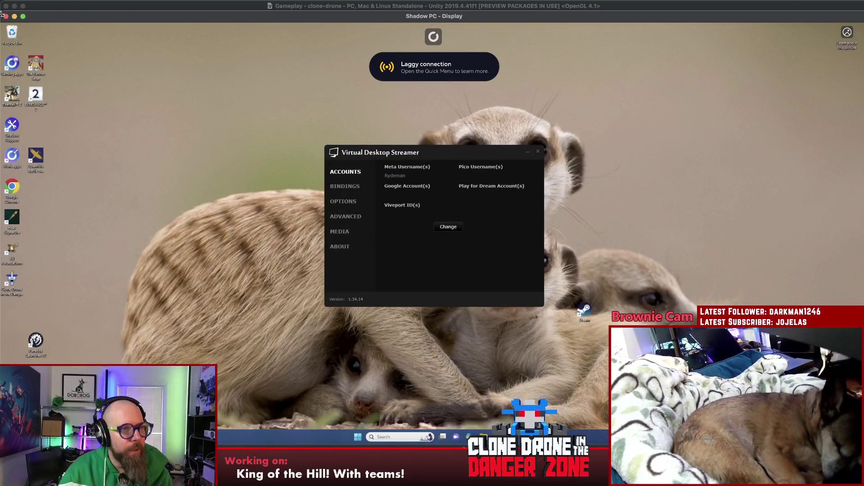
- Exit full screen, reposition the remote display window, and launch Steam on the remote desktop
left_click(23, 16)
left_click_drag(468, 162, 342, 86)
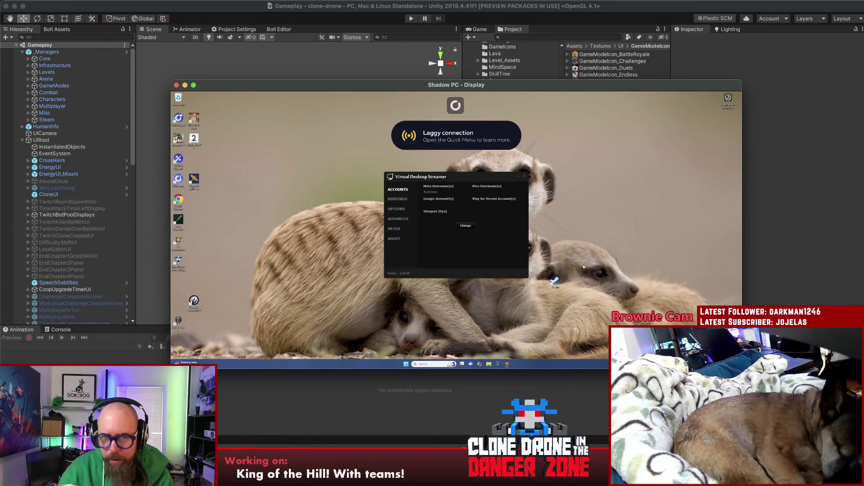
double_click(555, 281)
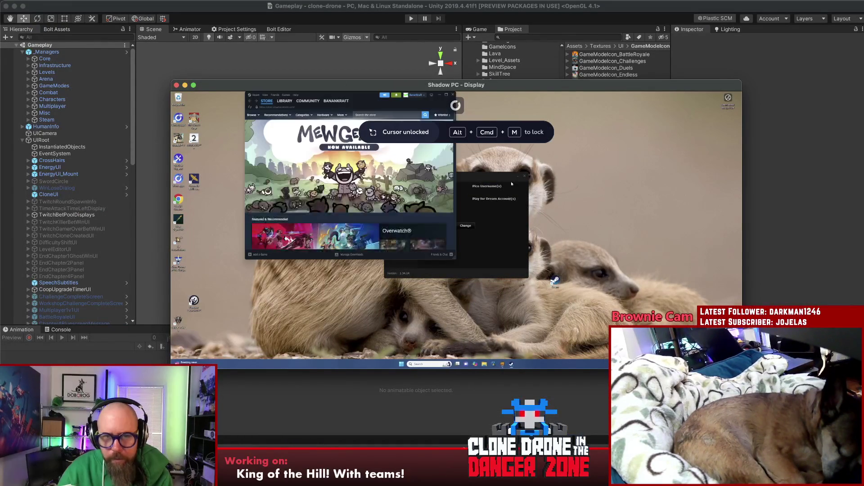
left_click(524, 177)
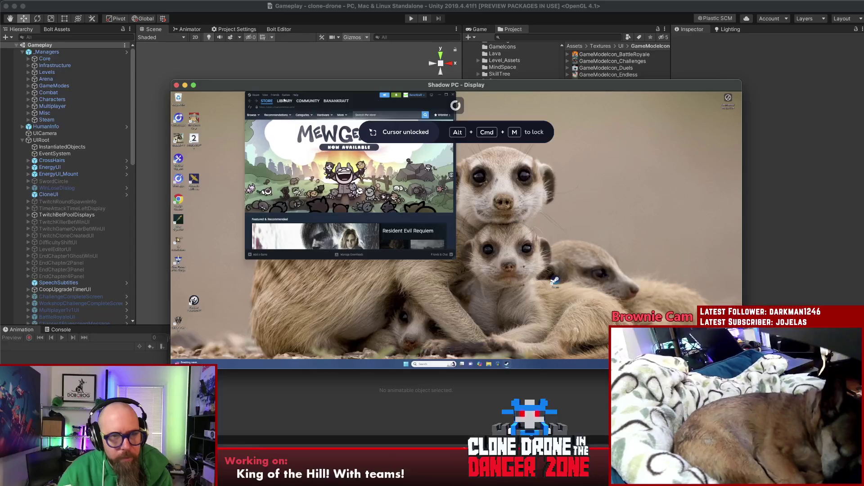
- In Clone Drone's properties, check Game Versions & Betas, verify installed files, then open the game's settings
left_click(284, 109)
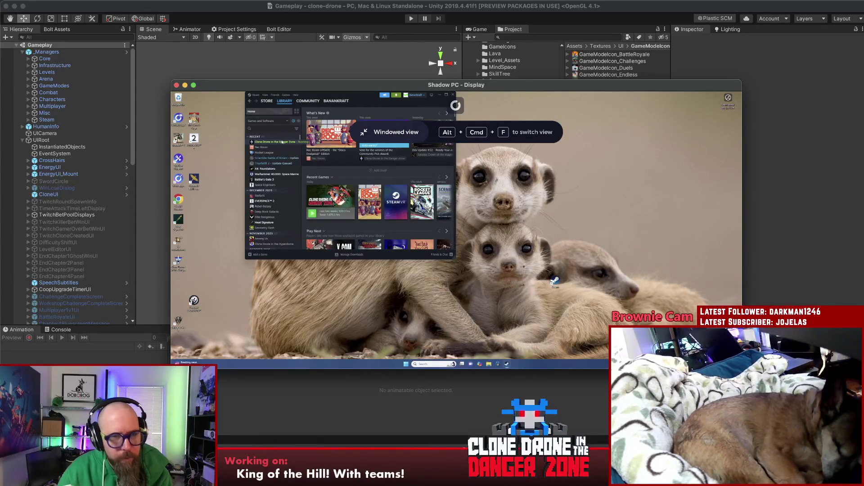
right_click(282, 142)
left_click(300, 175)
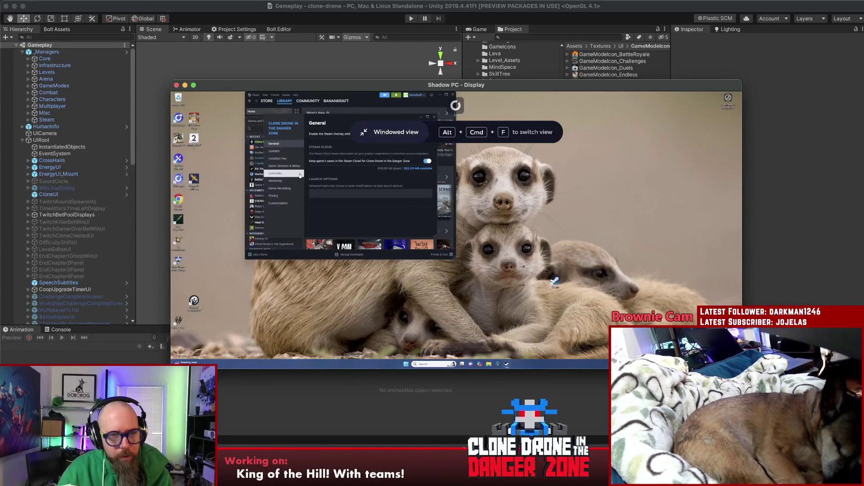
left_click(284, 167)
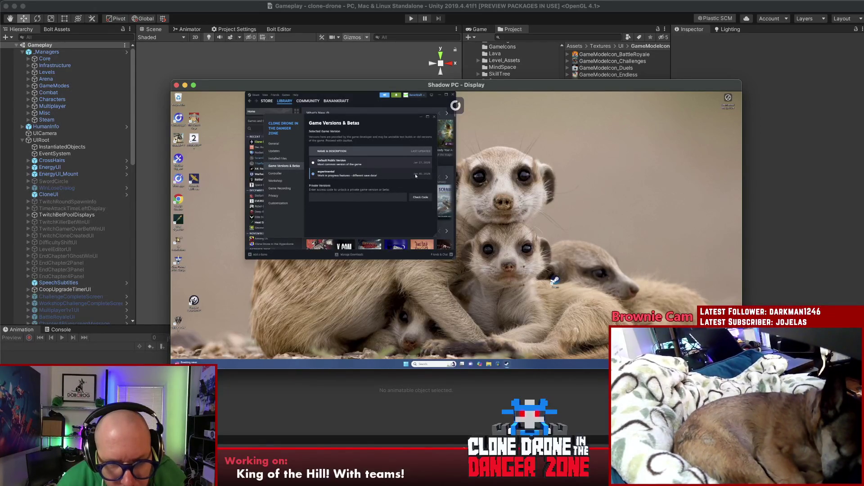
left_click(282, 160)
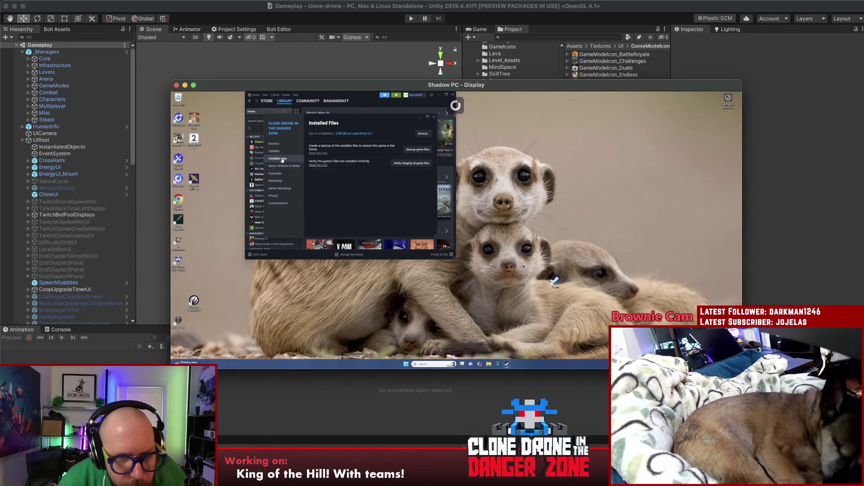
left_click(420, 165)
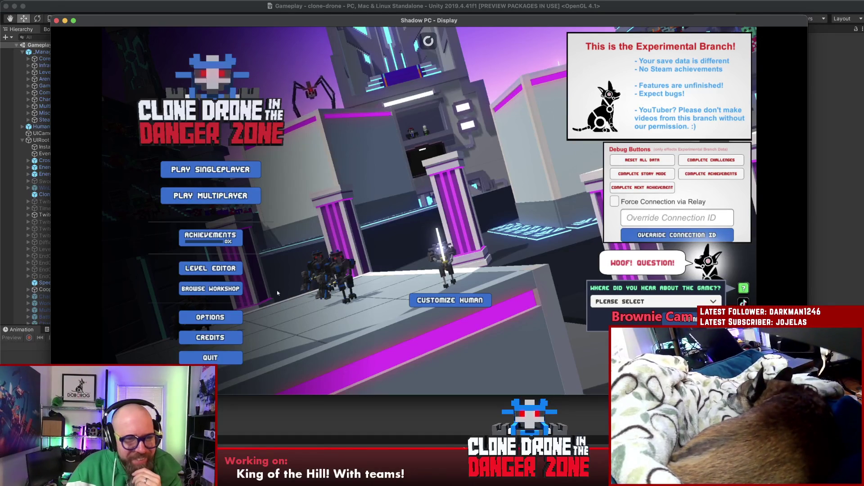
left_click(210, 317)
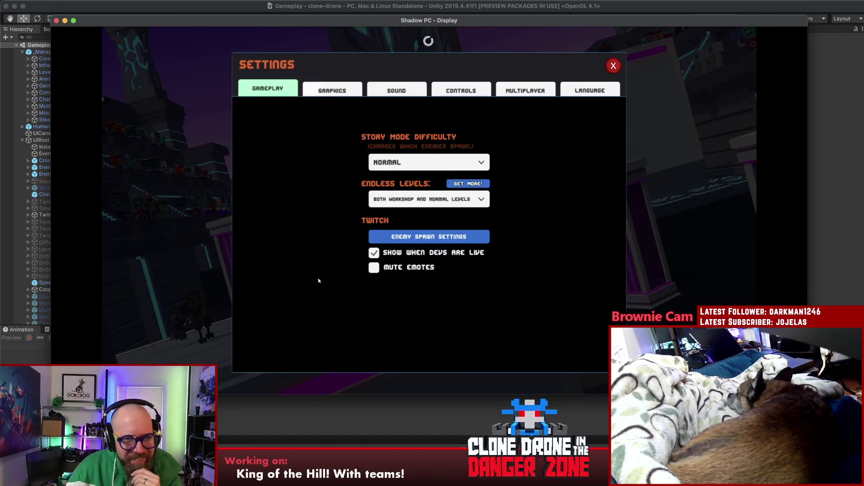
- Set Graphics anti-aliasing to 8X MSAA and close the Settings dialog
left_click(333, 92)
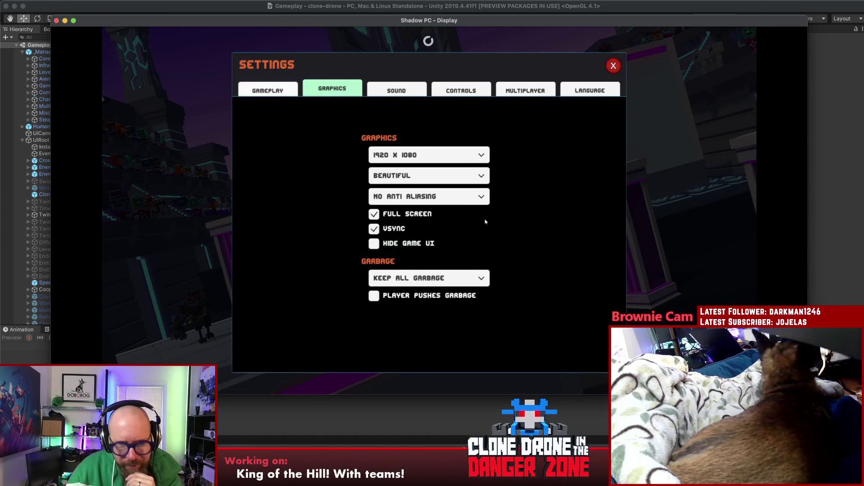
left_click(443, 197)
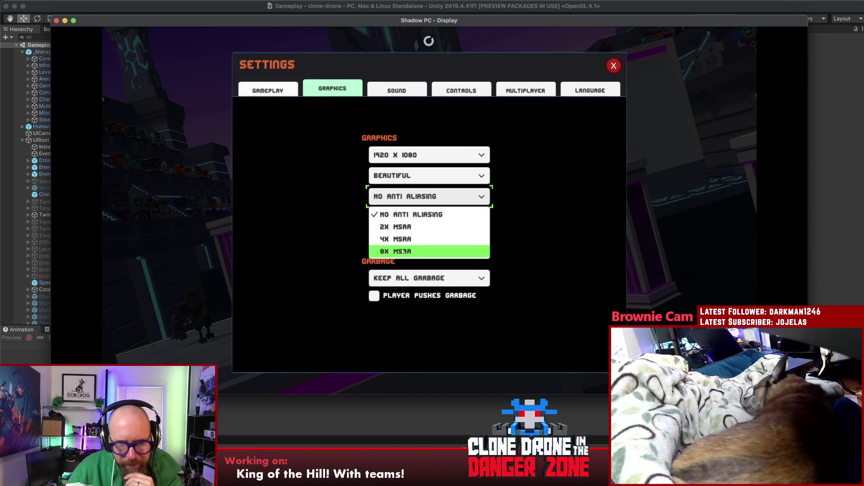
left_click(419, 249)
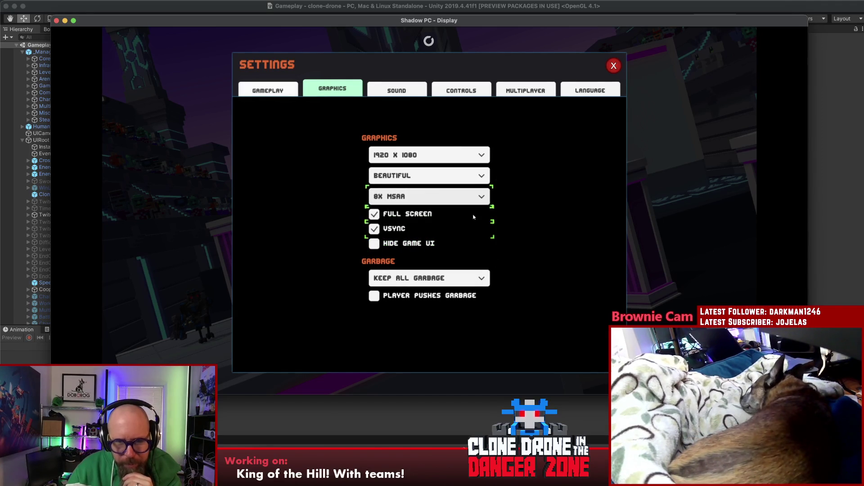
left_click(614, 66)
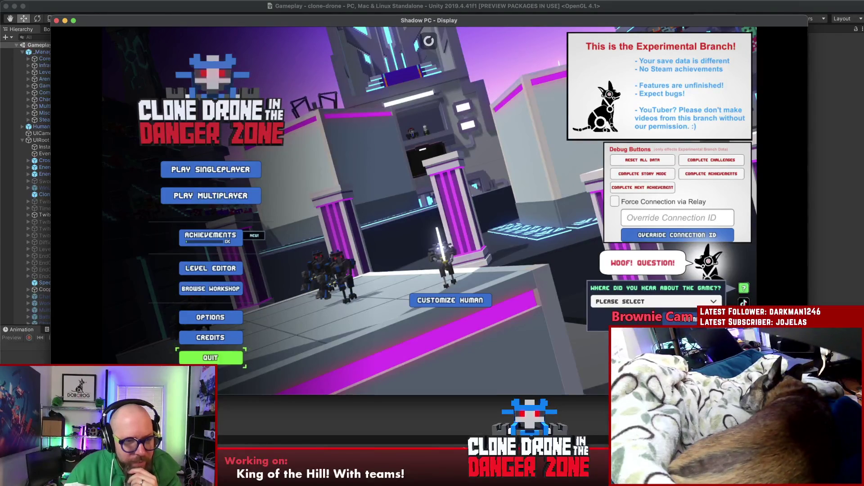
- Reposition the Shadow PC display window and quit Clone Drone from its main menu
mouse_move(349, 22)
left_mouse_down()
mouse_move(617, 7)
mouse_move(568, 7)
left_mouse_up()
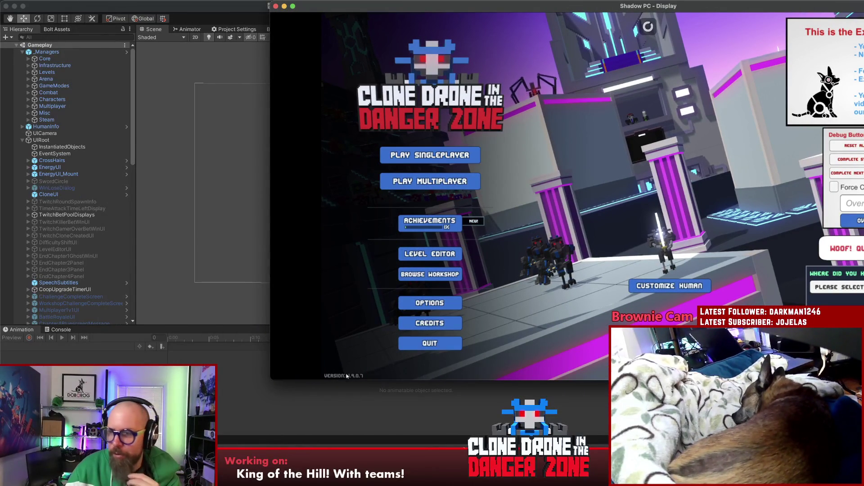
left_click_drag(473, 5, 367, 6)
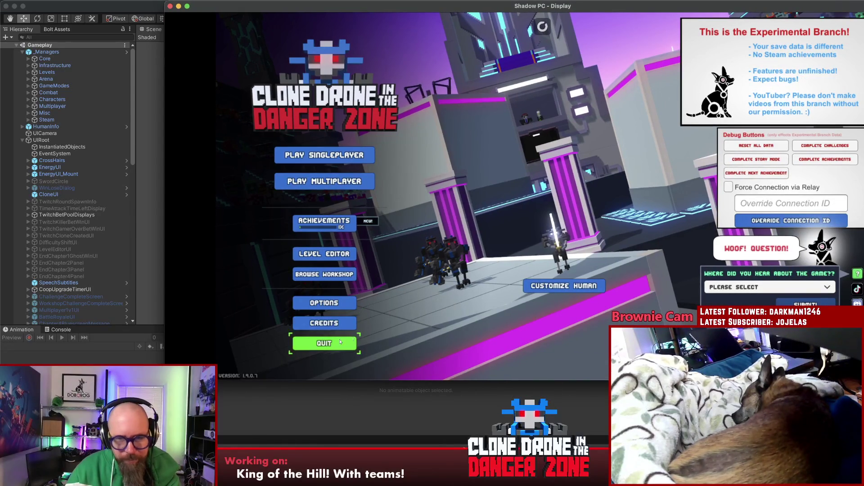
left_click(324, 343)
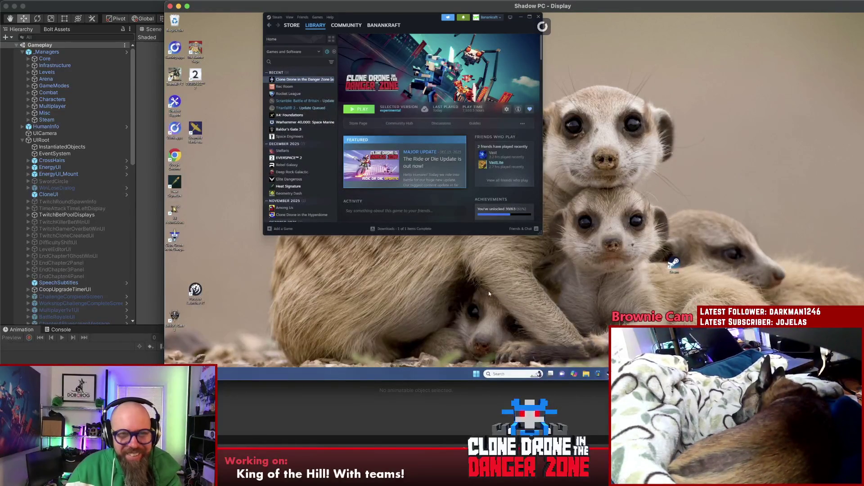
- In Clone Drone's properties, check Game Versions & Betas, verify the installed files, then close the window
right_click(308, 80)
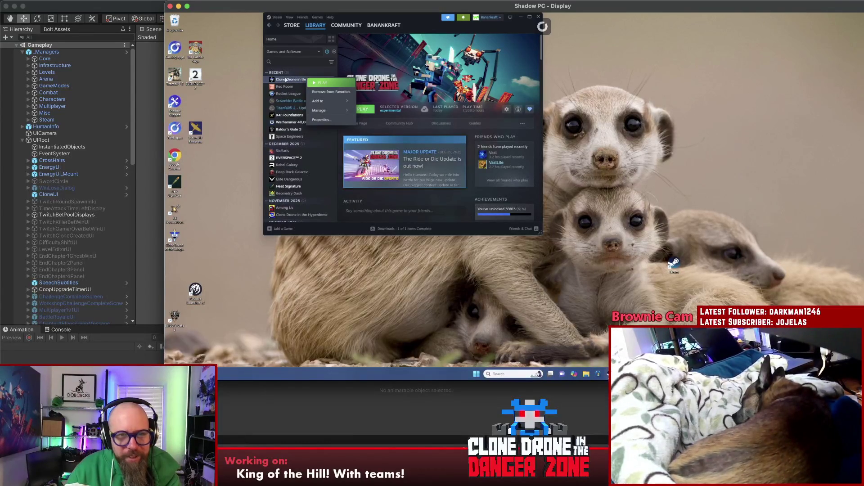
mouse_move(324, 112)
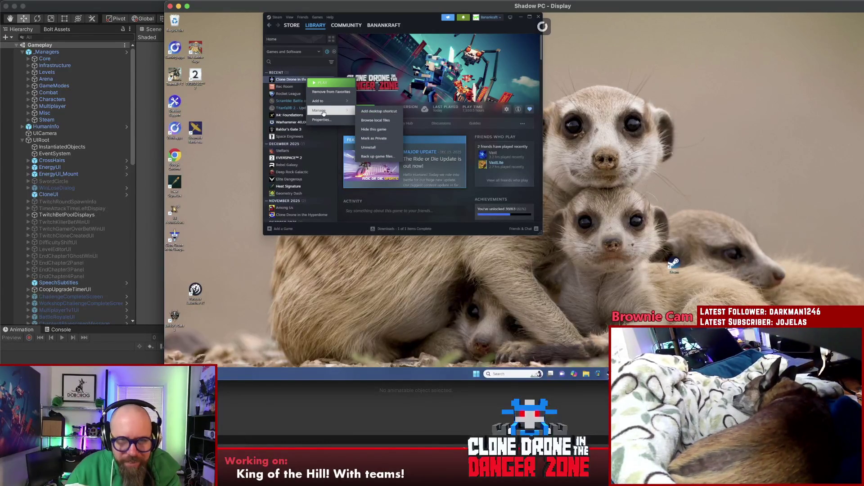
left_click(324, 120)
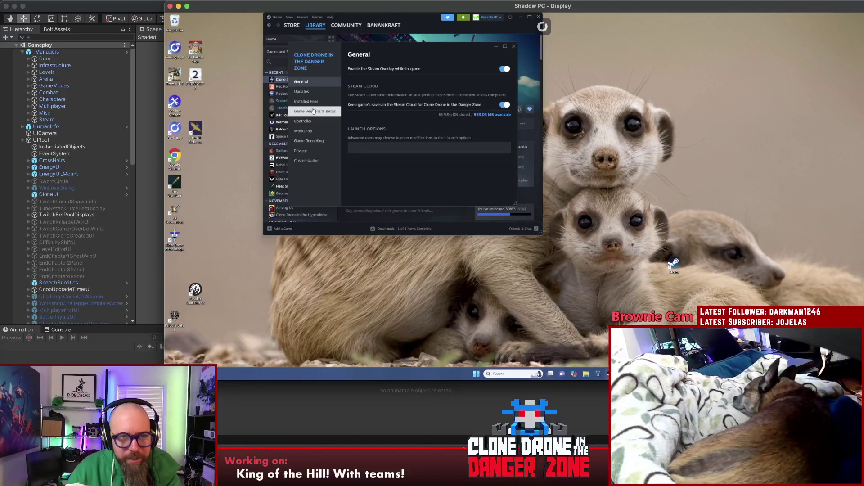
left_click(314, 112)
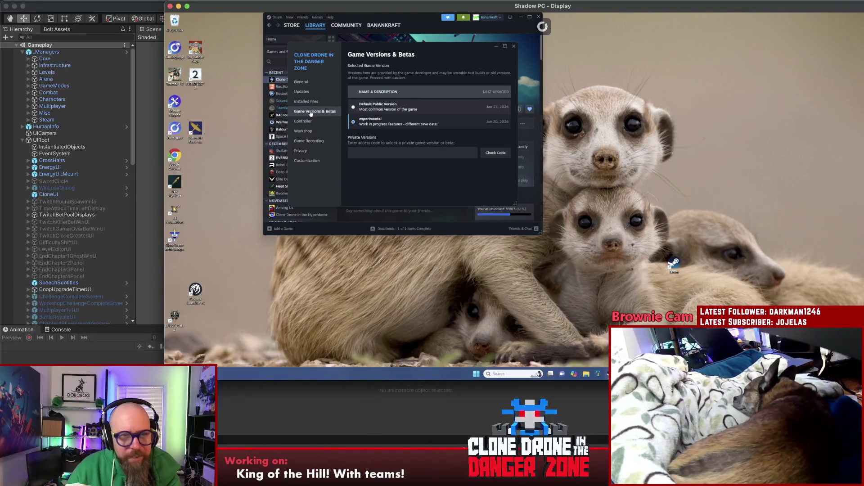
left_click(304, 102)
left_click(479, 108)
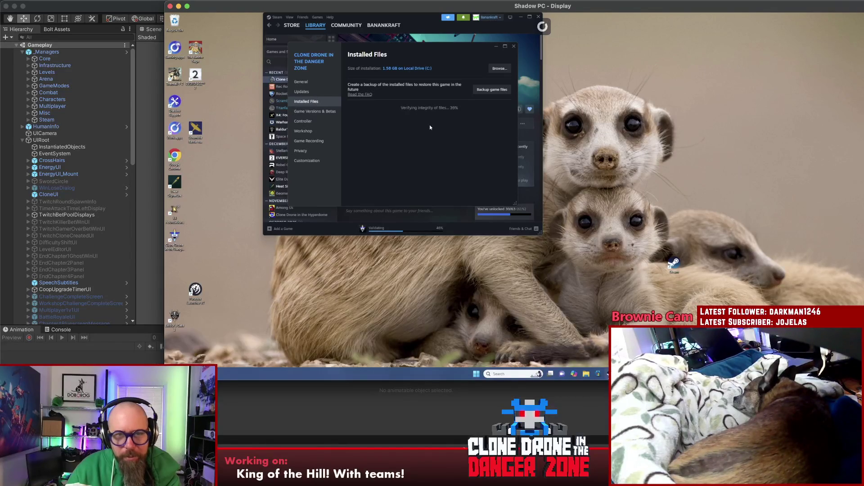
left_click_drag(457, 50, 452, 136)
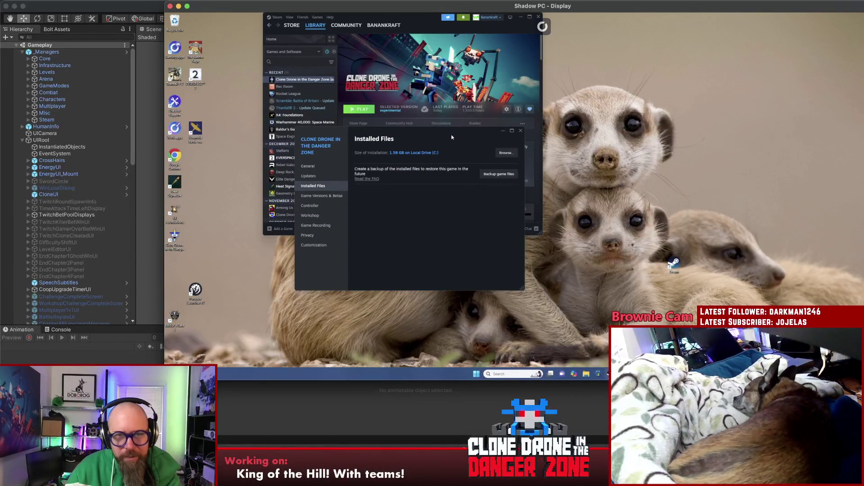
left_click(521, 132)
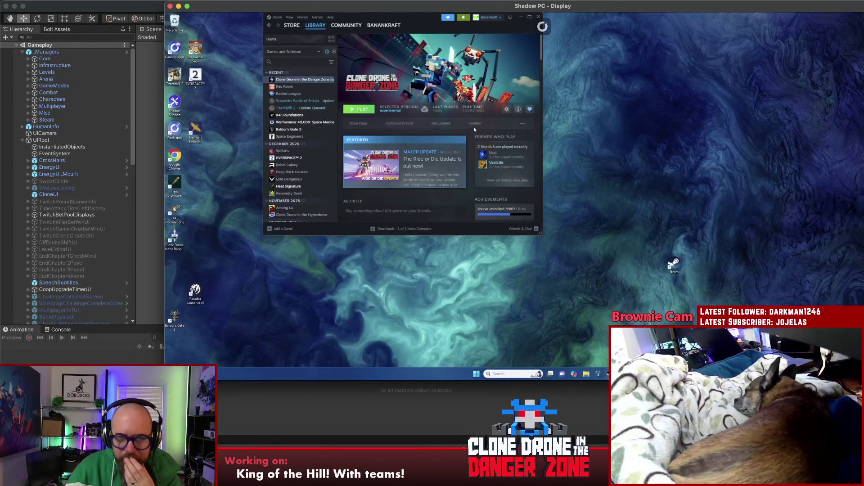
- Uninstall Clone Drone, then reinstall it onto Local Drive (C:)
left_click(506, 108)
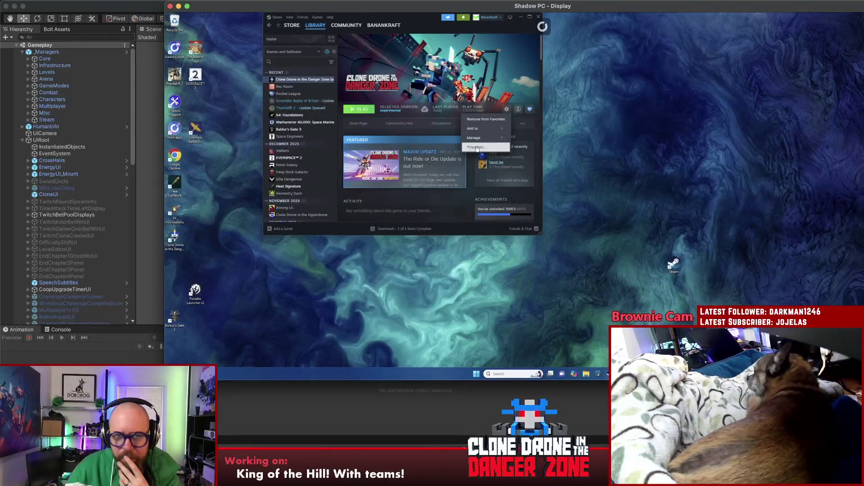
mouse_move(479, 140)
left_click(428, 175)
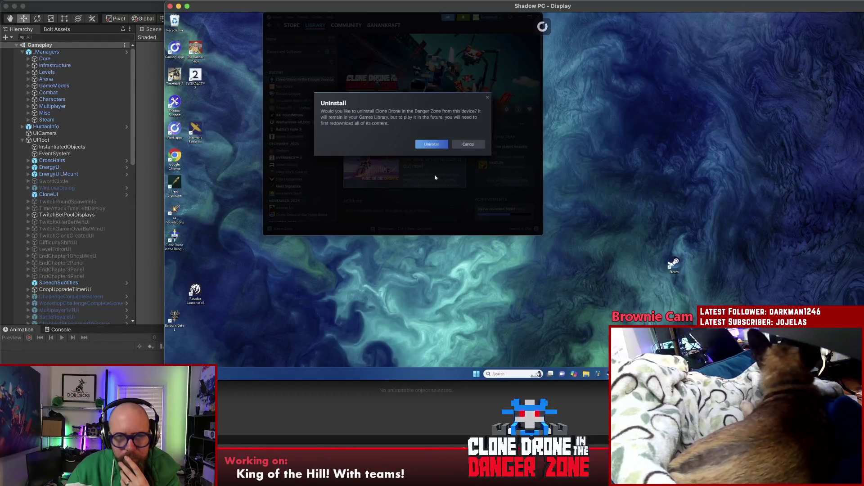
left_click(431, 144)
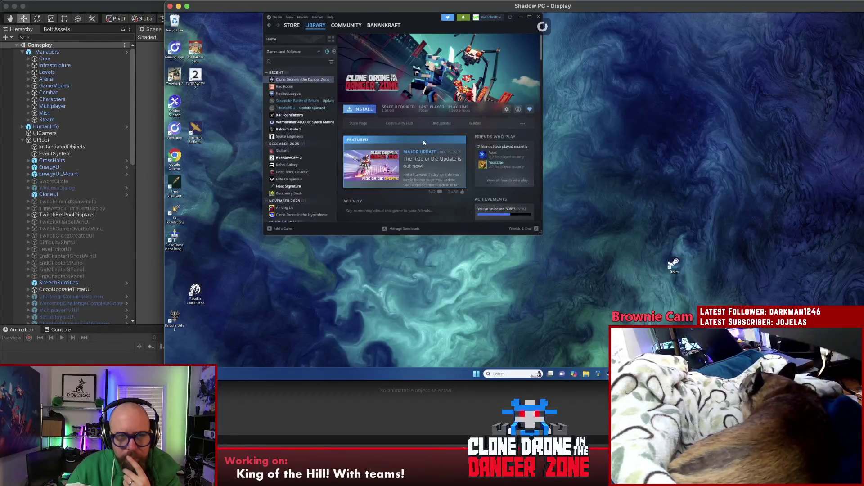
left_click(364, 112)
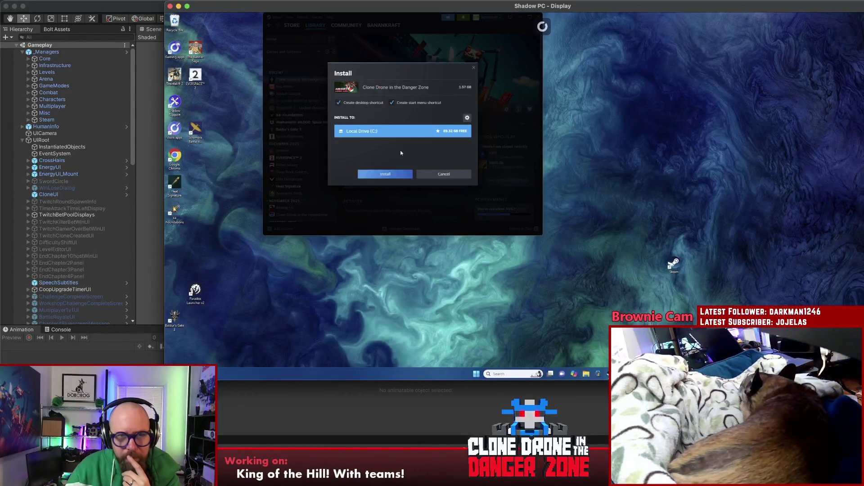
left_click(396, 176)
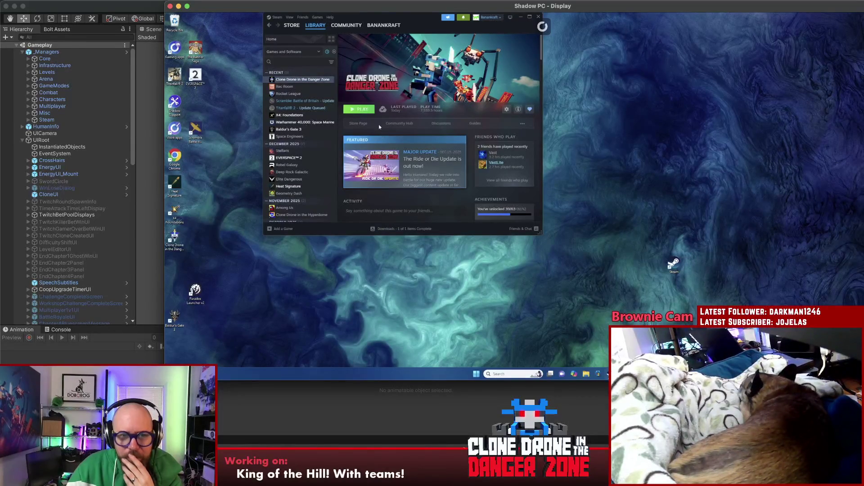
- Play Clone Drone from Steam, view its Community Hub, and quit from the main menu
left_click(366, 110)
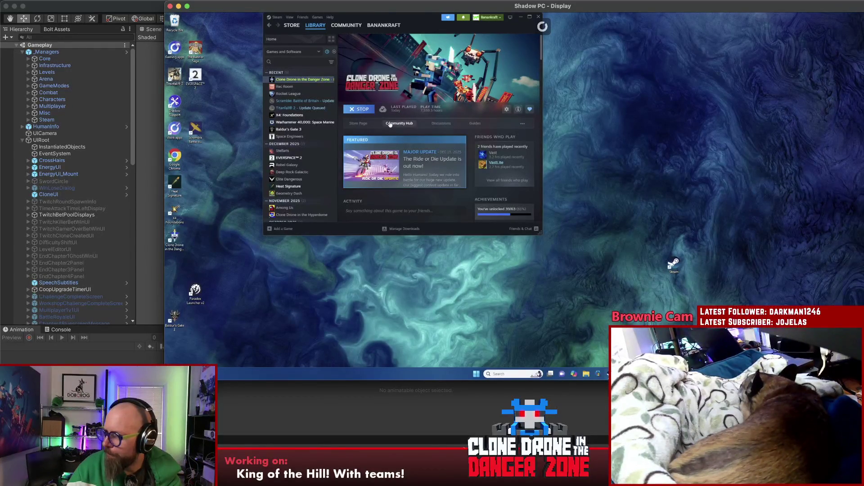
left_click(391, 127)
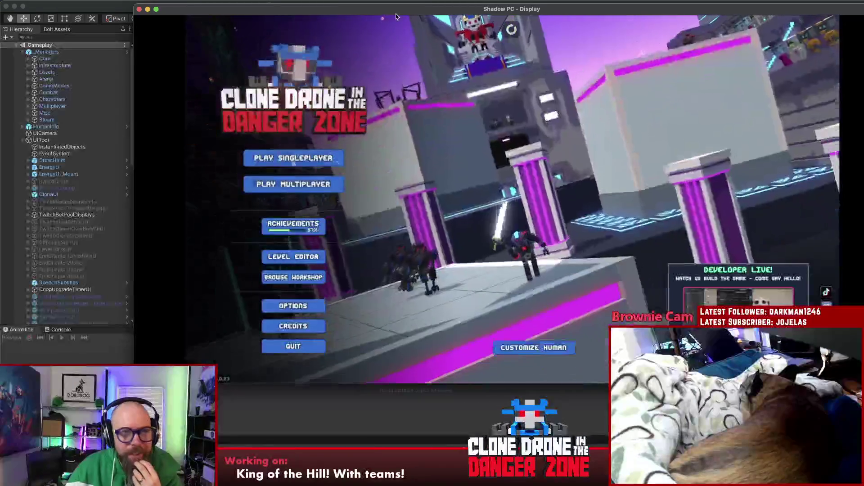
mouse_move(334, 7)
left_mouse_down()
mouse_move(419, 5)
mouse_move(304, 5)
left_mouse_up()
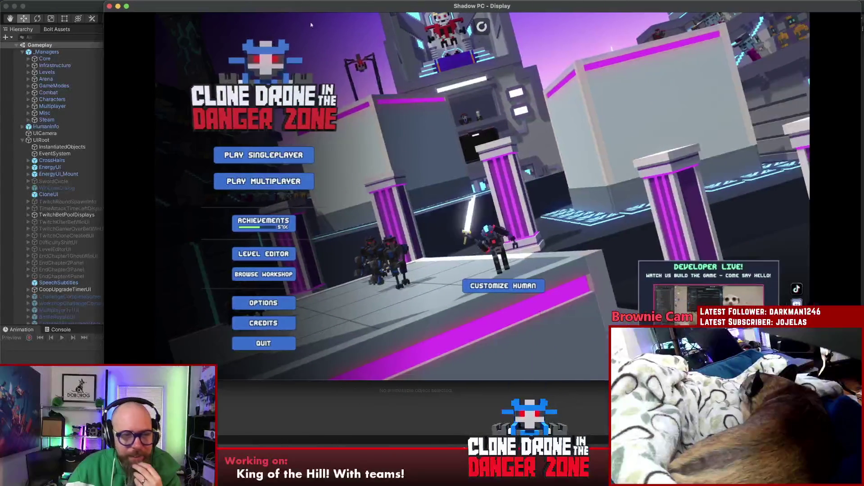
left_click(268, 344)
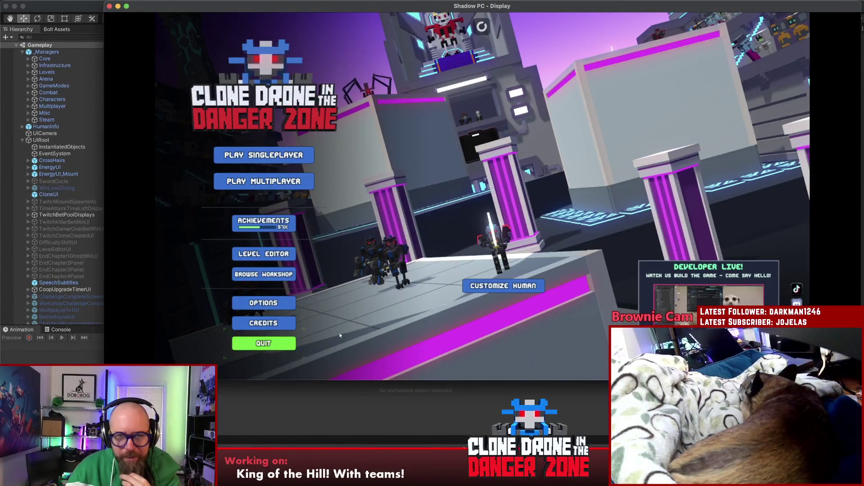
- Select the experimental beta under Clone Drone's Game Versions & Betas properties
right_click(240, 81)
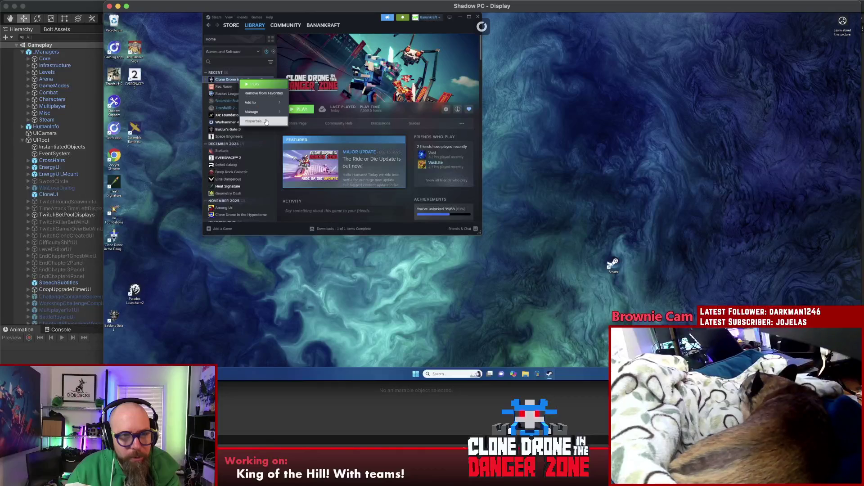
left_click(254, 121)
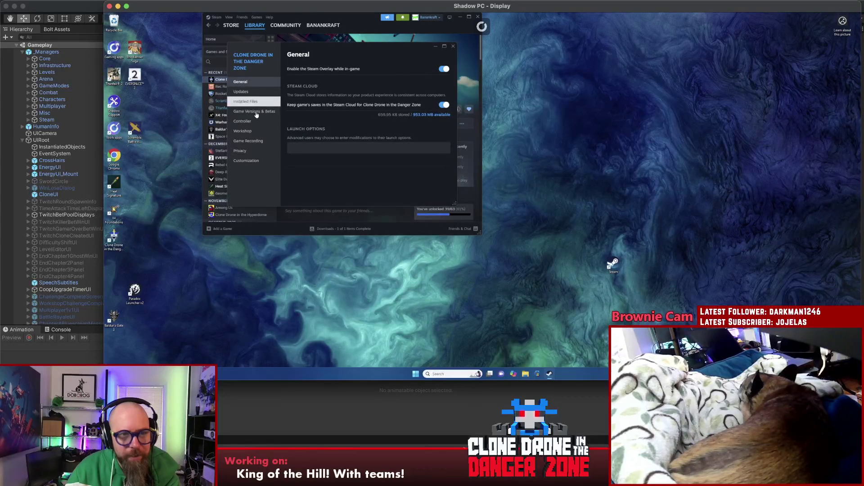
left_click(258, 113)
left_click(309, 121)
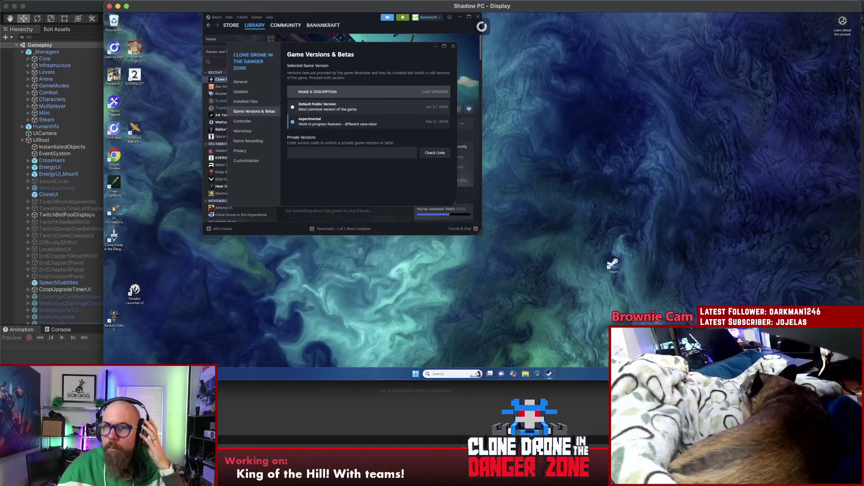
key("super+Tab")
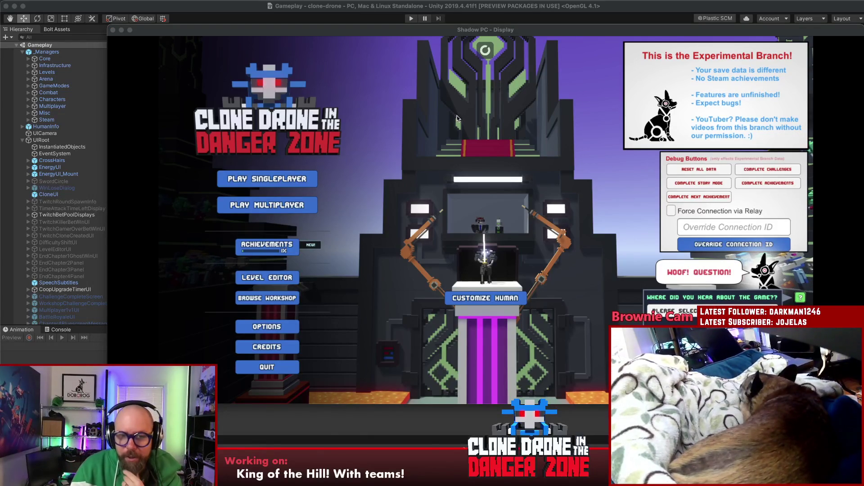
- Open the Level Editor, then leave it via Esc > Main Menu and confirm Yes
left_click(439, 115)
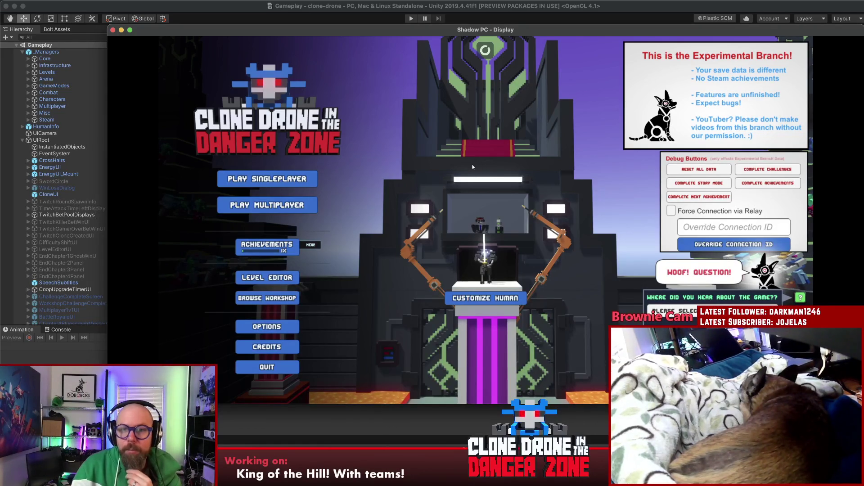
mouse_move(408, 30)
left_mouse_down()
mouse_move(411, 36)
mouse_move(395, 24)
left_mouse_up()
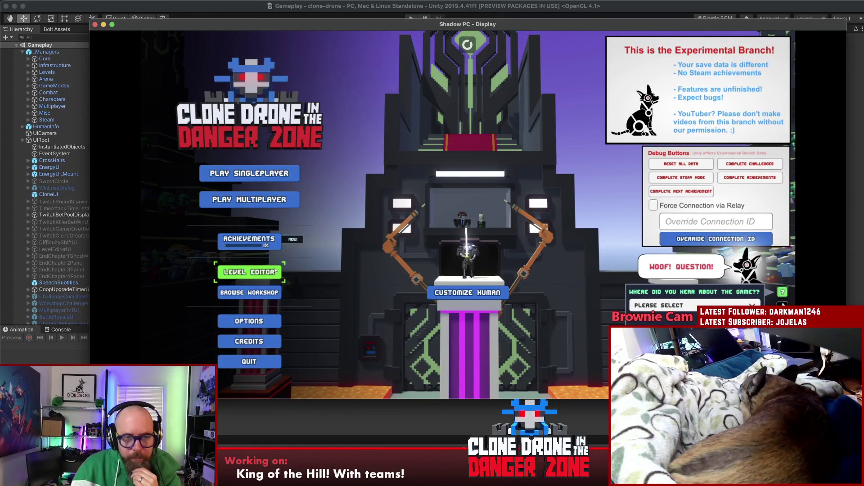
left_click(250, 272)
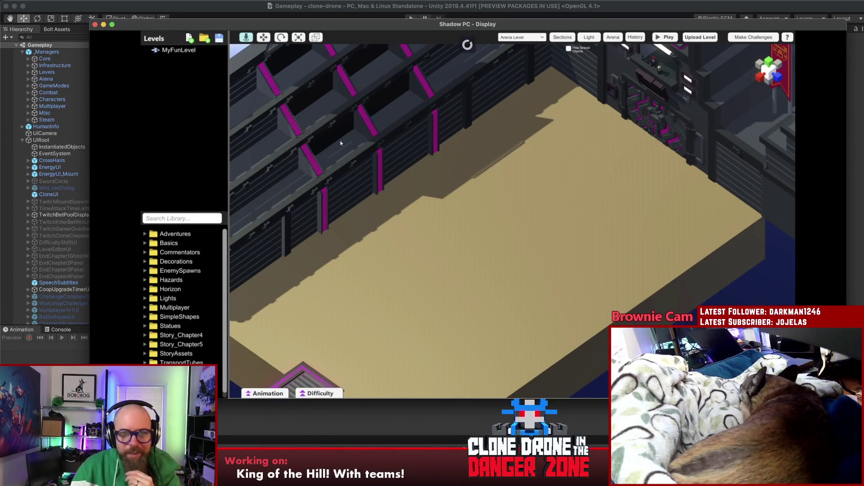
key("Escape")
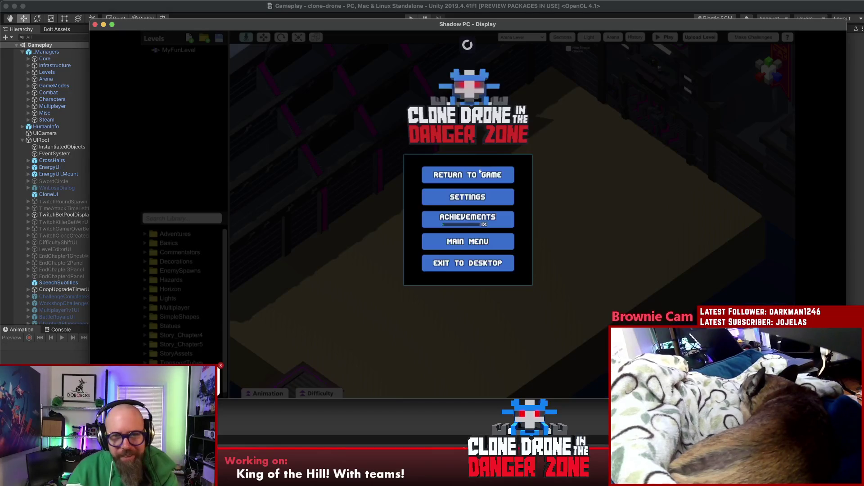
left_click(478, 241)
left_click(464, 239)
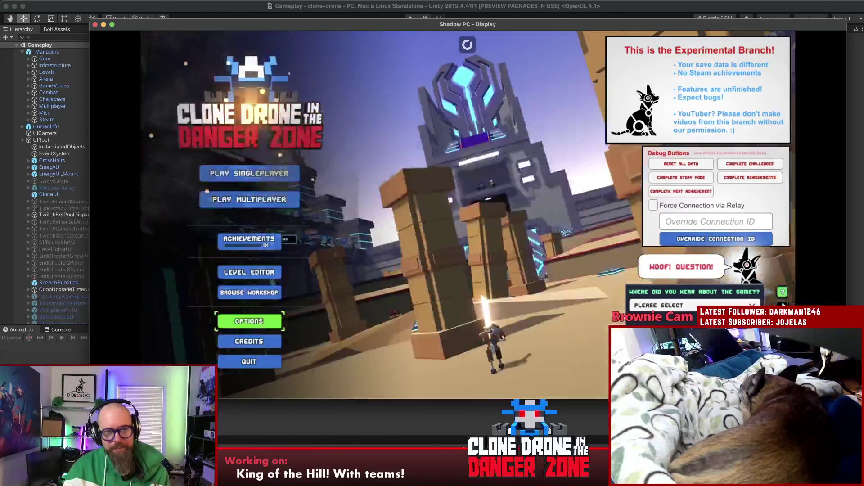
- In Sound settings, lower Sound Volume to about 30% and Music Volume to 0
left_click(249, 321)
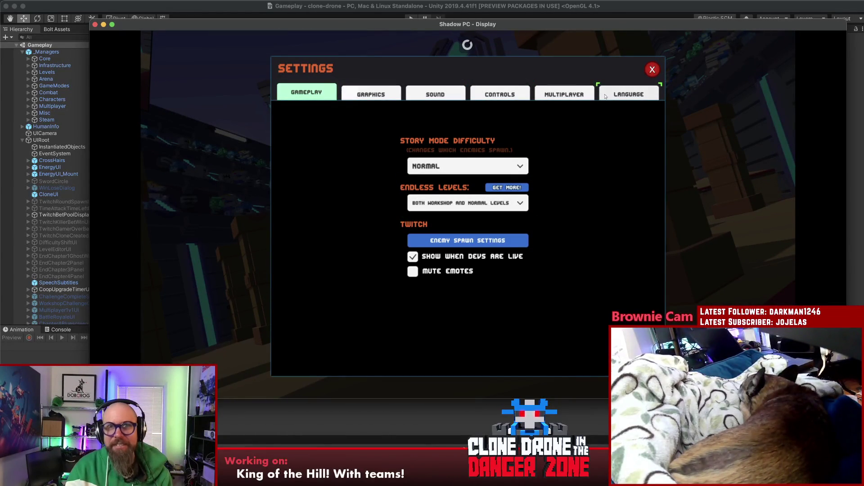
left_click(436, 94)
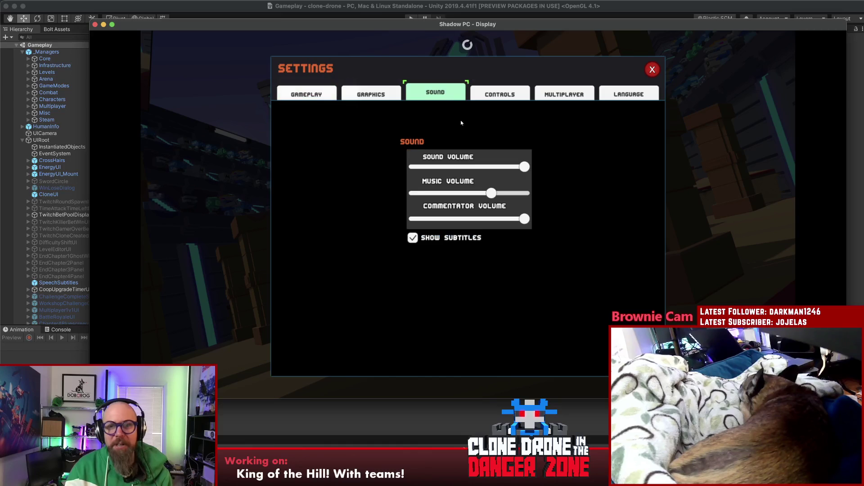
left_click_drag(525, 167, 444, 170)
left_click_drag(491, 193, 363, 199)
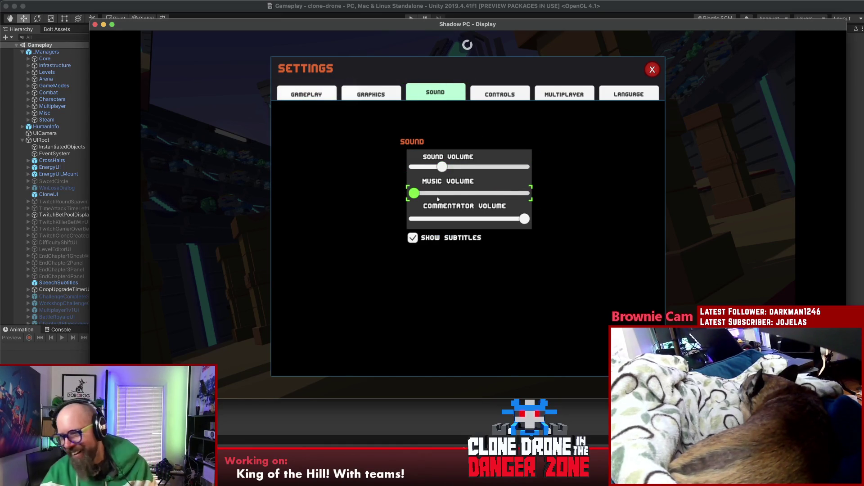
left_click(652, 69)
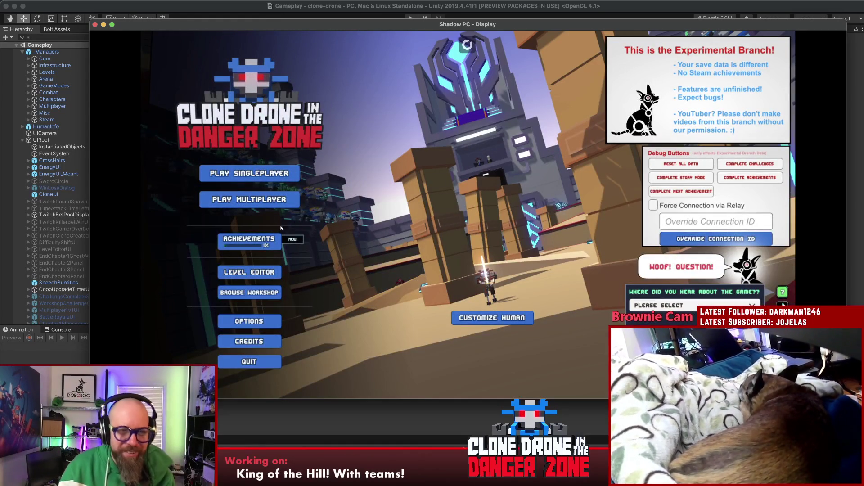
- View the Achievements list, then quit the game
left_click(268, 238)
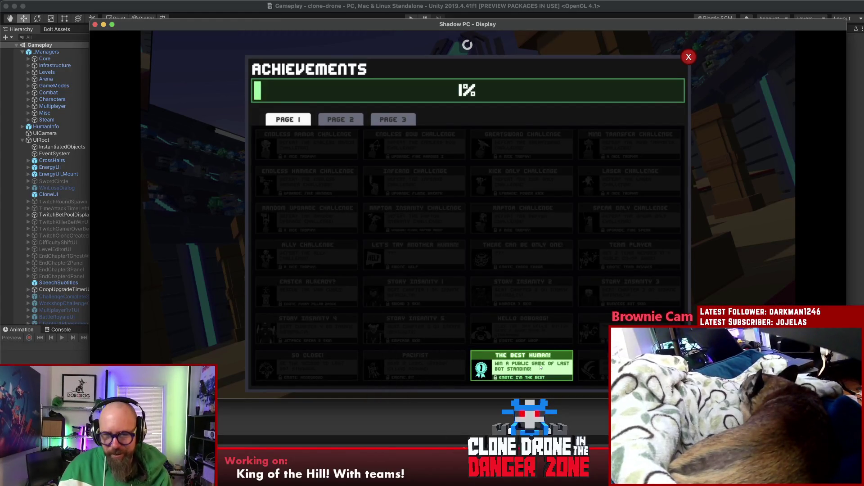
key("Escape")
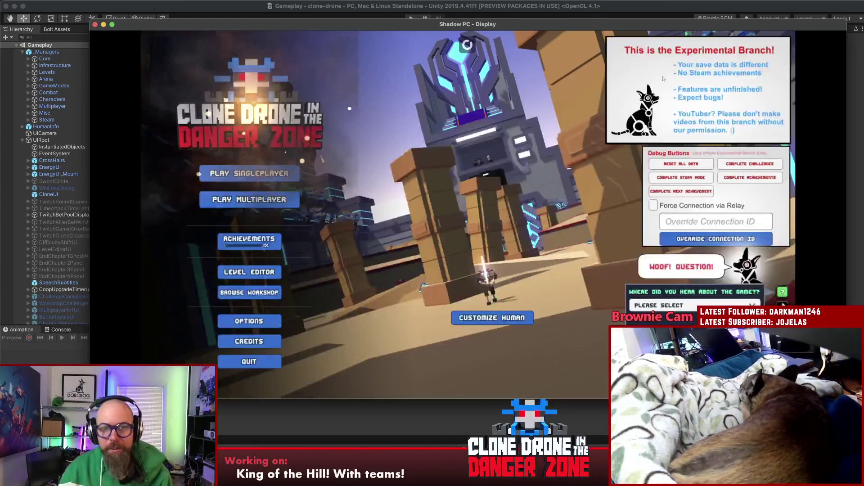
left_click(270, 363)
left_click_drag(329, 46, 370, 82)
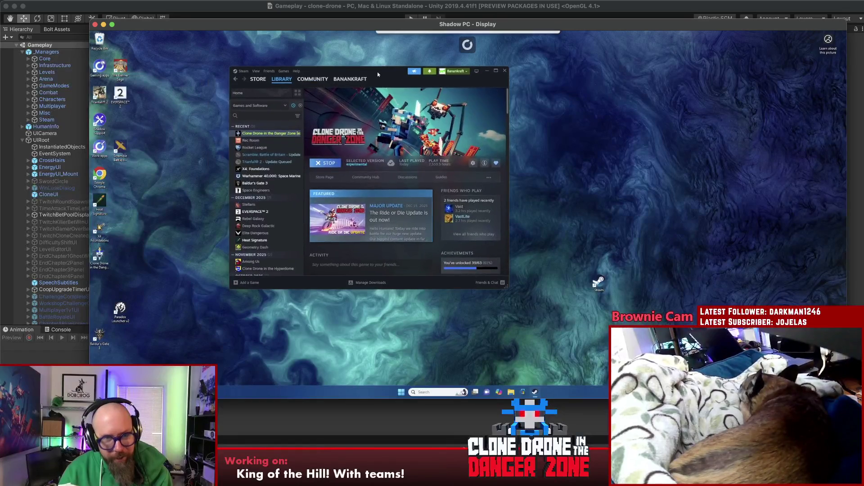
left_click(459, 73)
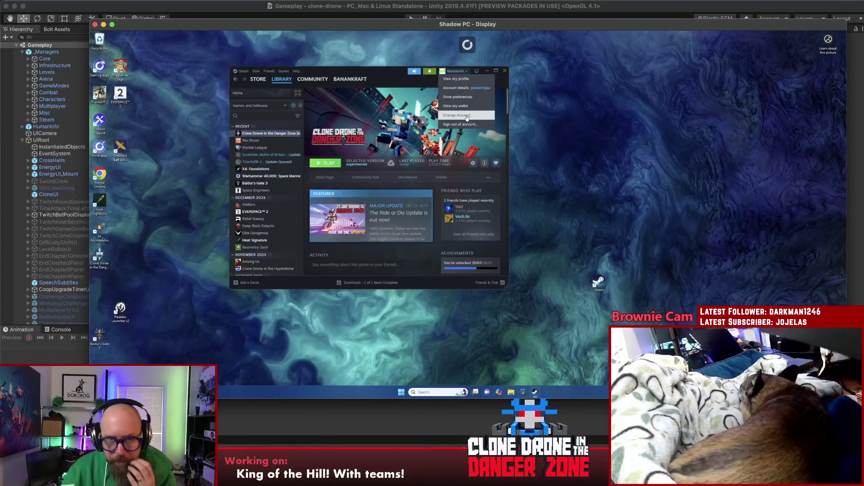
left_click(369, 73)
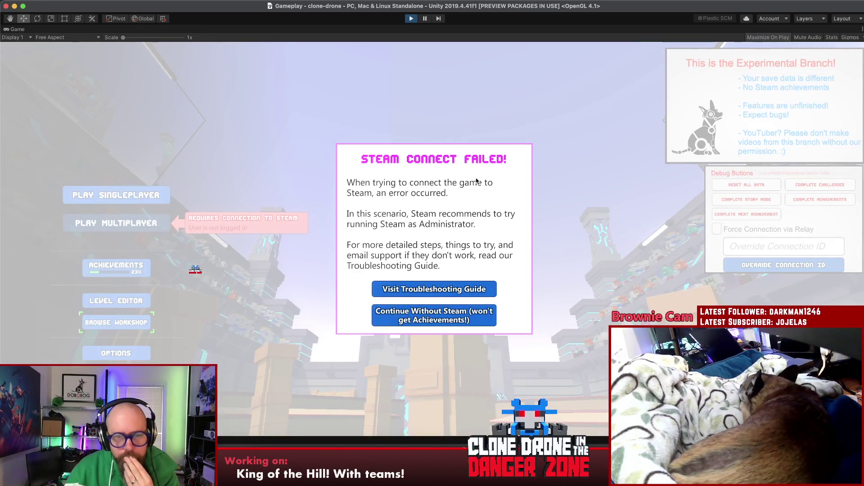
left_click(435, 311)
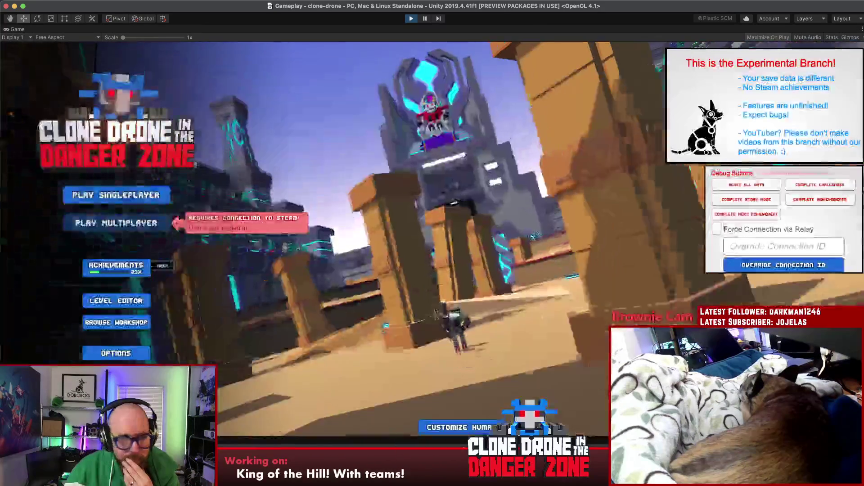
left_click(410, 20)
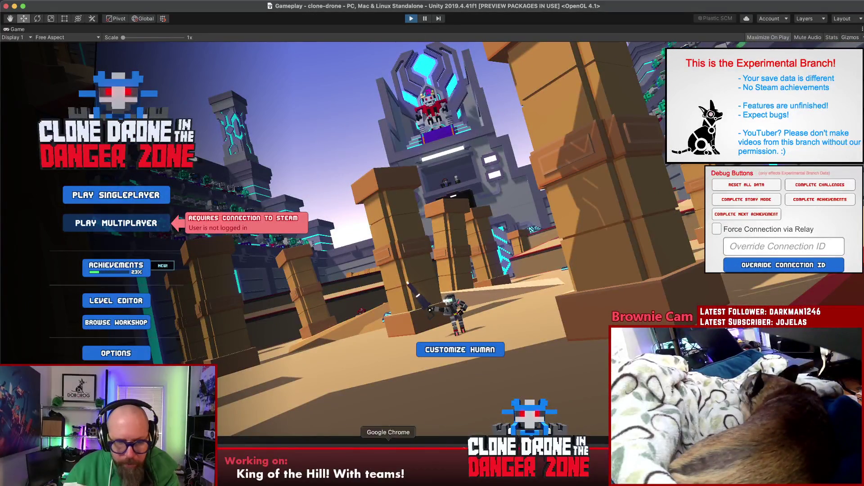
left_click(254, 455)
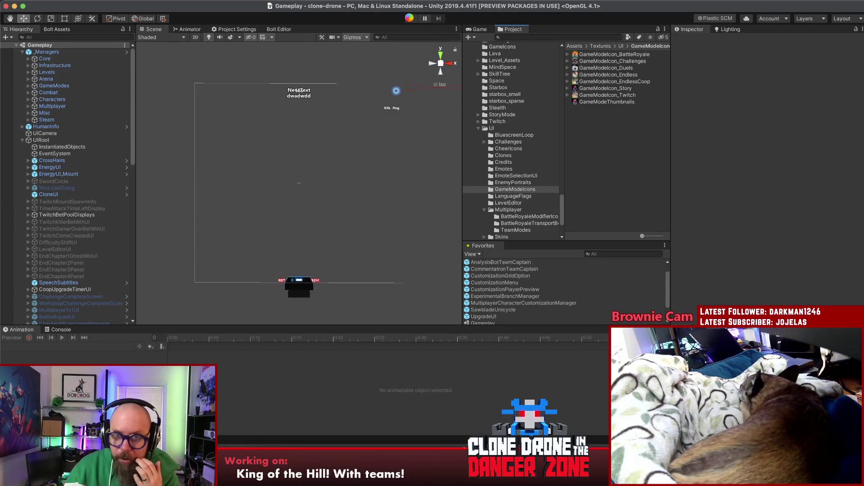
left_click(298, 90)
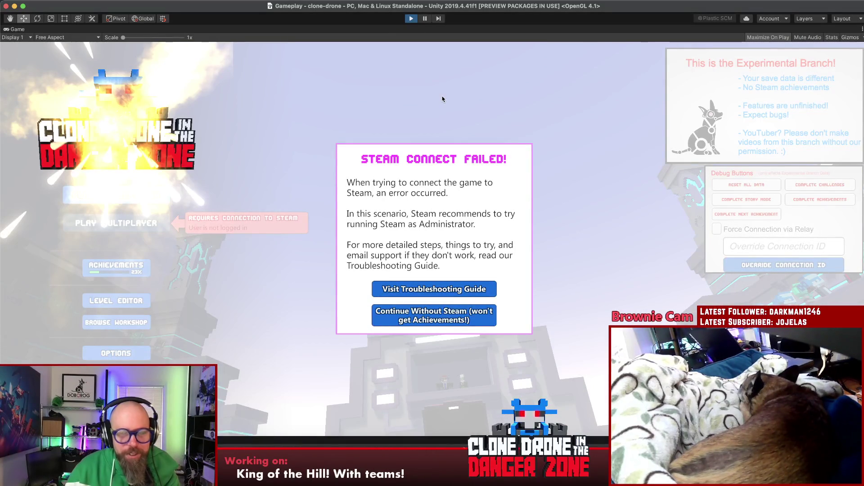
left_click(255, 452)
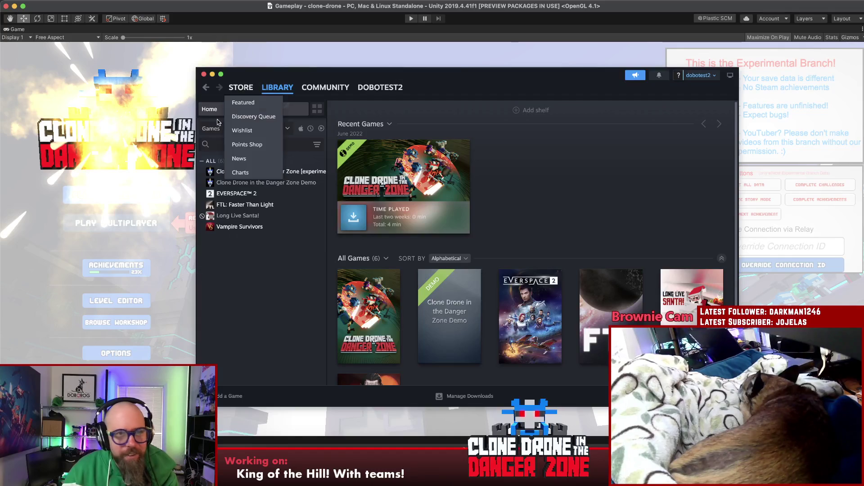
- Force Quit the unresponsive Unity editor from its Dock icon
left_click(168, 205)
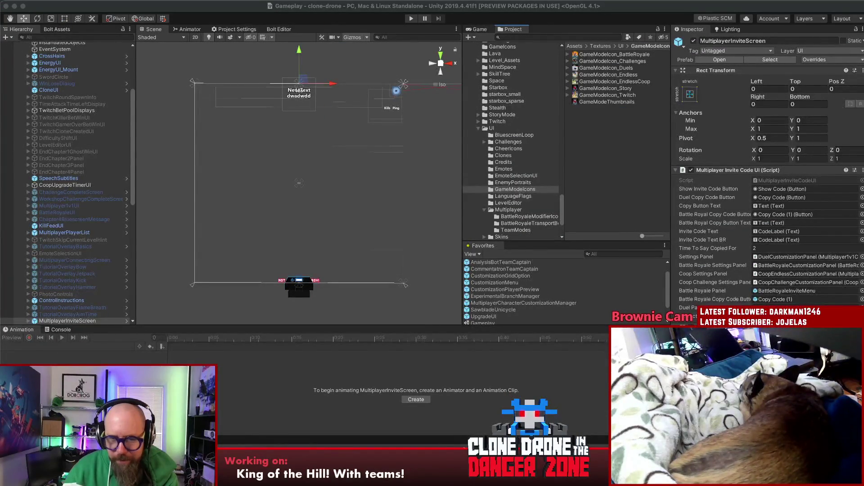
right_click(559, 473)
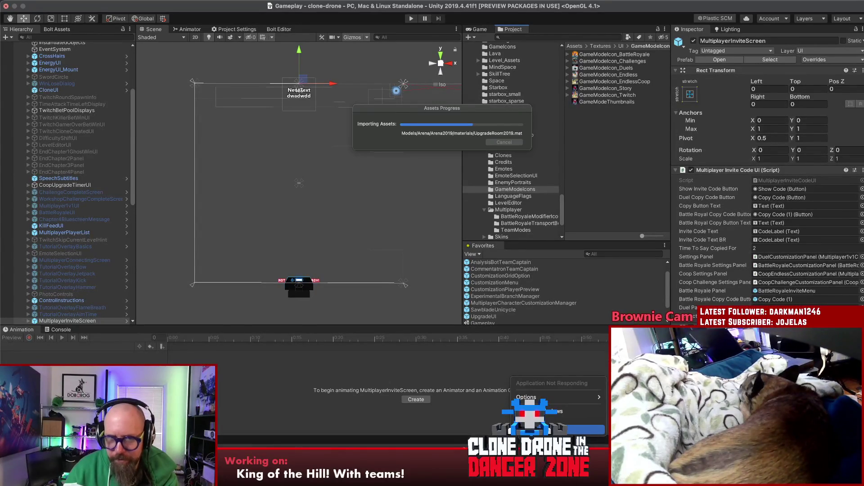
left_click(581, 430)
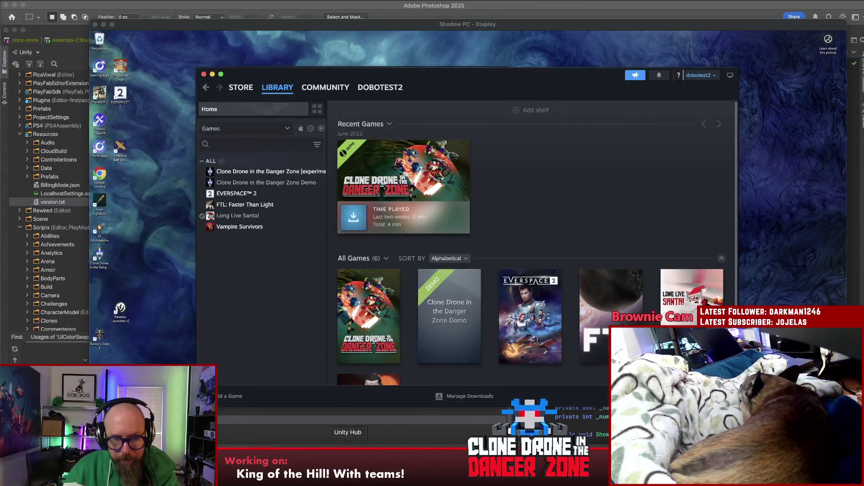
- Launch Unity Hub, move its projects window aside, and bring the Shadow PC display forward
left_click(348, 448)
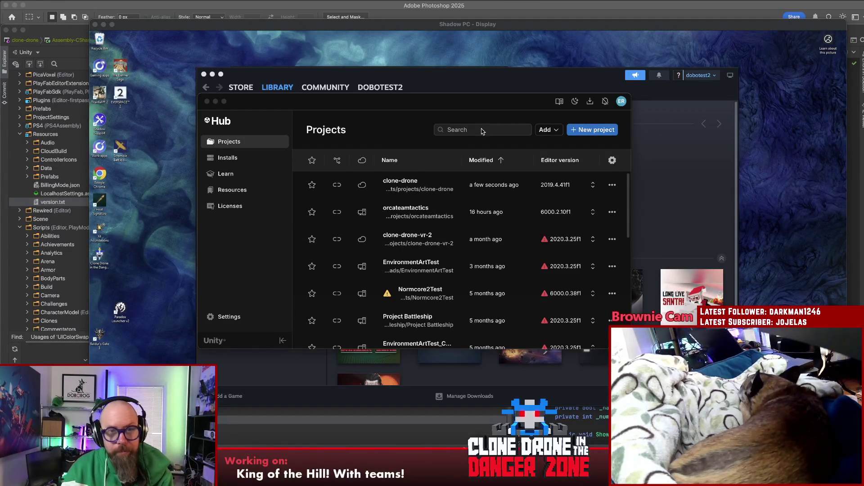
left_click_drag(459, 96, 448, 101)
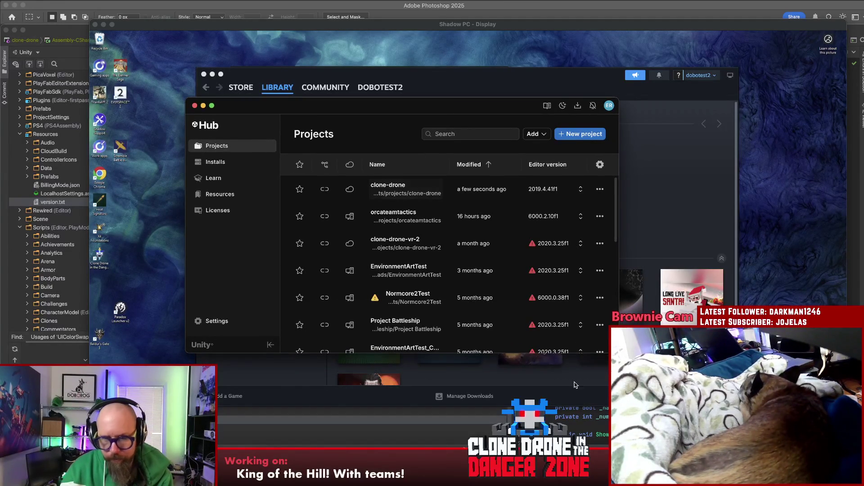
mouse_move(290, 25)
left_mouse_down()
mouse_move(297, 231)
mouse_move(298, 93)
left_mouse_up()
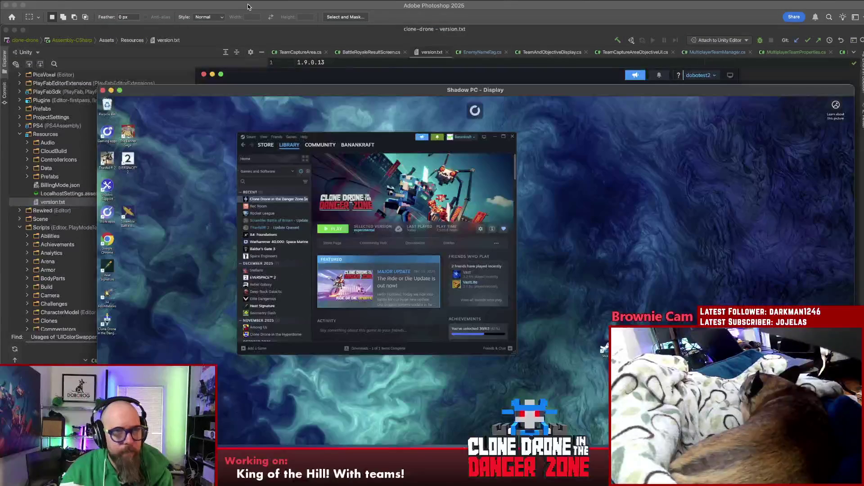
- Close both Photoshop documents without saving and shift the Shadow PC display further left
left_click(257, 14)
left_click(7, 5)
left_click(421, 180)
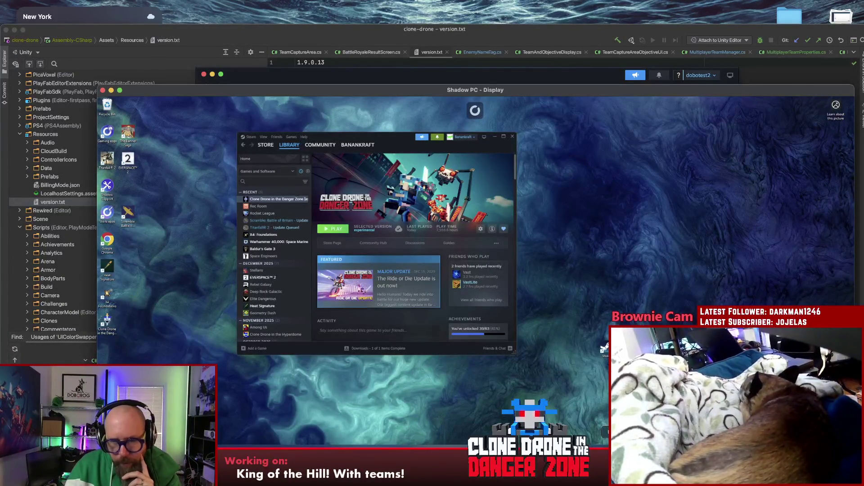
mouse_move(497, 93)
left_mouse_down()
mouse_move(520, 360)
mouse_move(456, 90)
left_mouse_up()
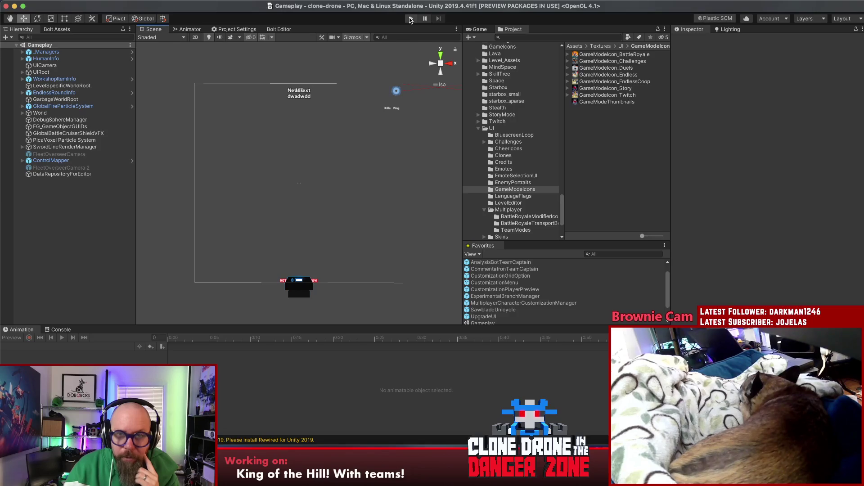
- Start the game in play mode and sign Steam in with the first profile
left_click(411, 18)
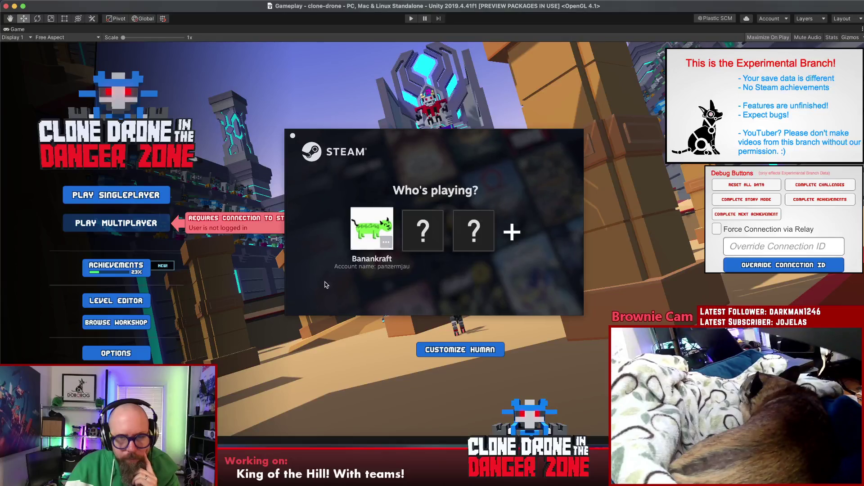
left_click(370, 222)
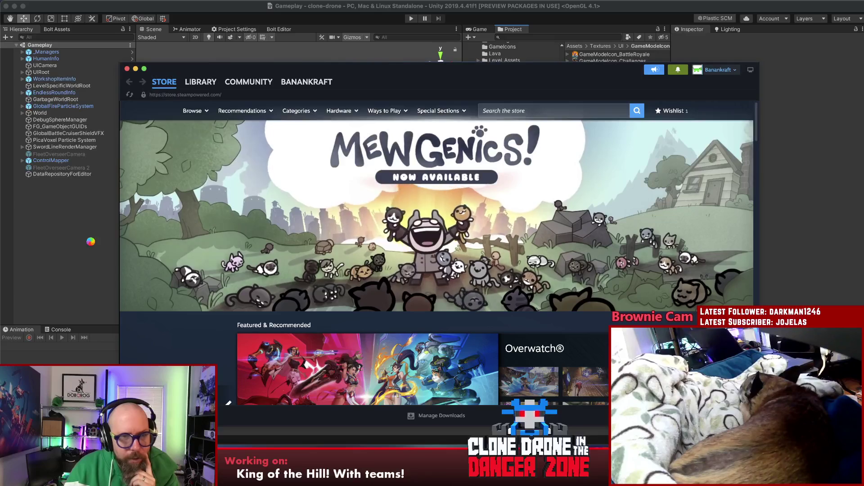
- Hide the Steam Store window and pick the Hammer Size upgrade in the lobby
key("super+w")
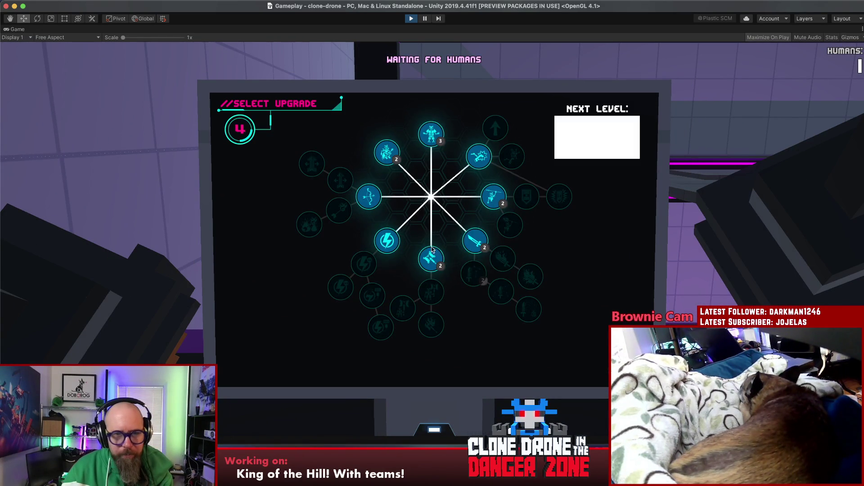
left_click(430, 257)
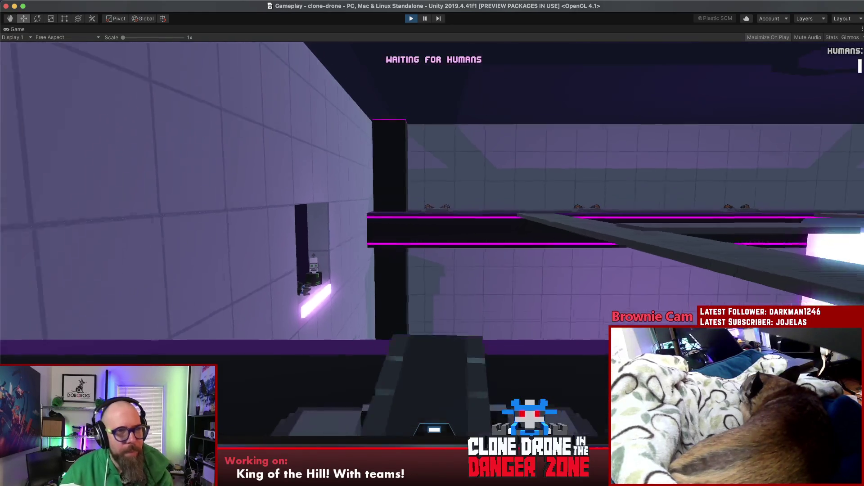
- Check the invite code in the pause menu, resume play, and look around the arena
key("Escape")
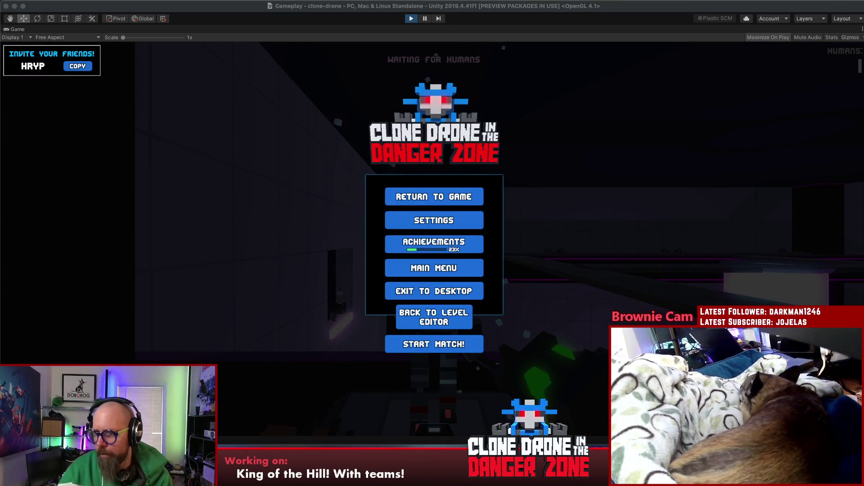
left_click(418, 197)
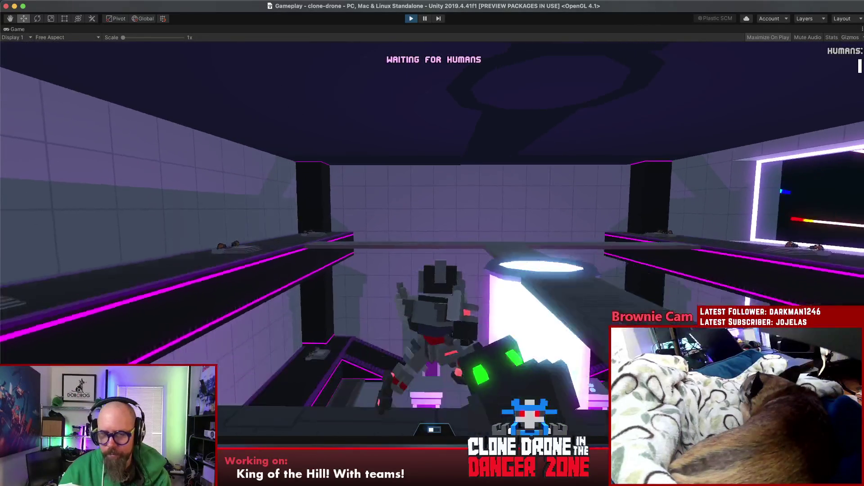
key("Tab")
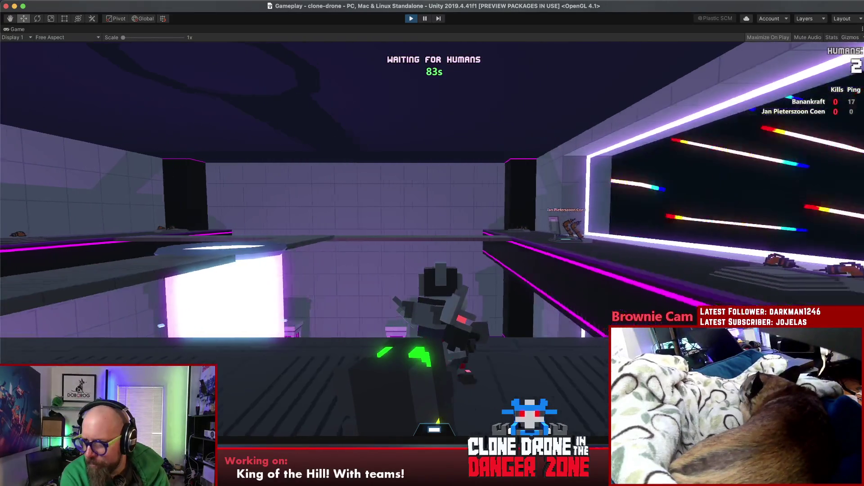
- Run toward the portal, greet players with the Hello emote, then walk across the arena toward the window wall
key("w")
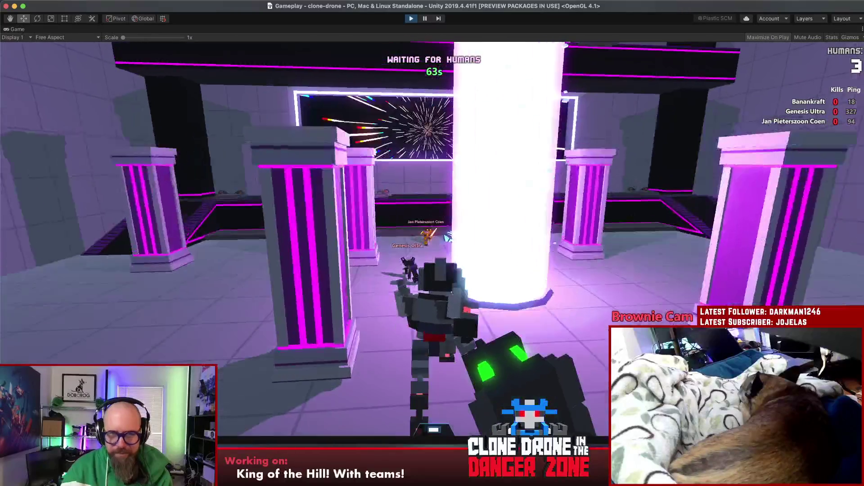
key("alt")
mouse_move(521, 221)
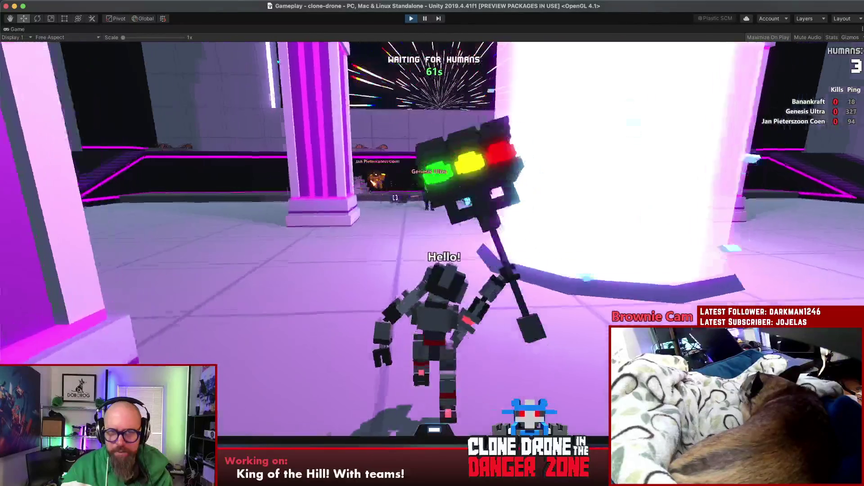
key("w")
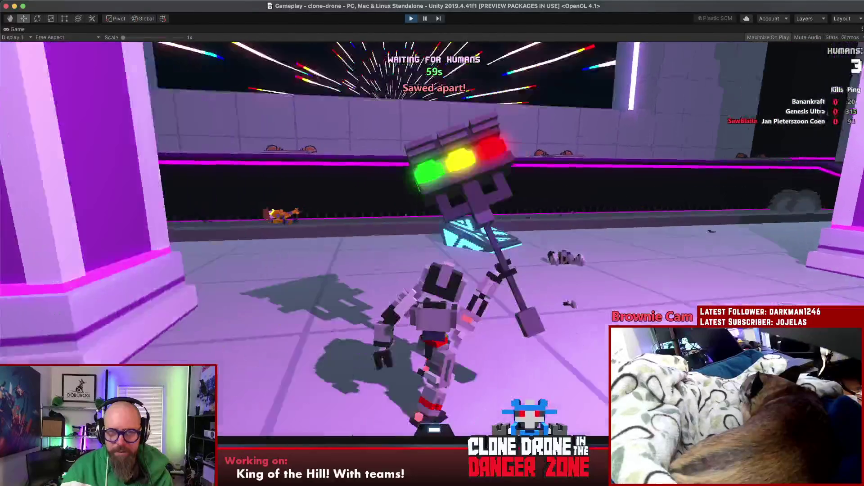
key("w")
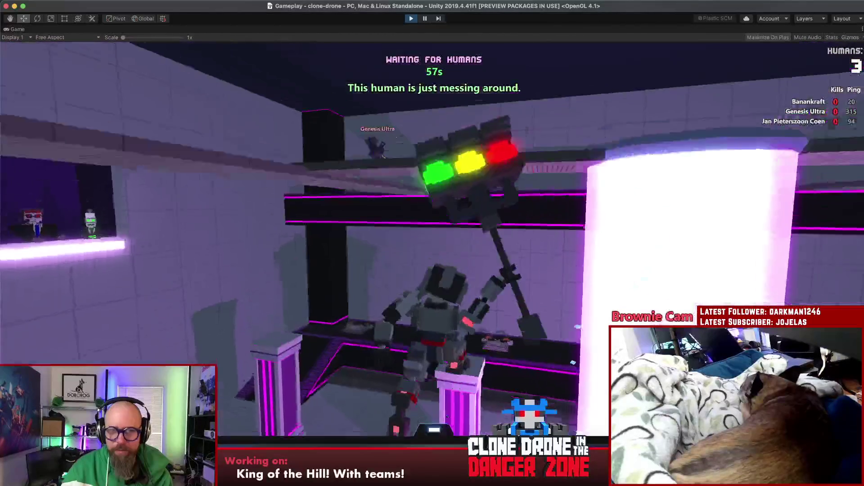
key("w")
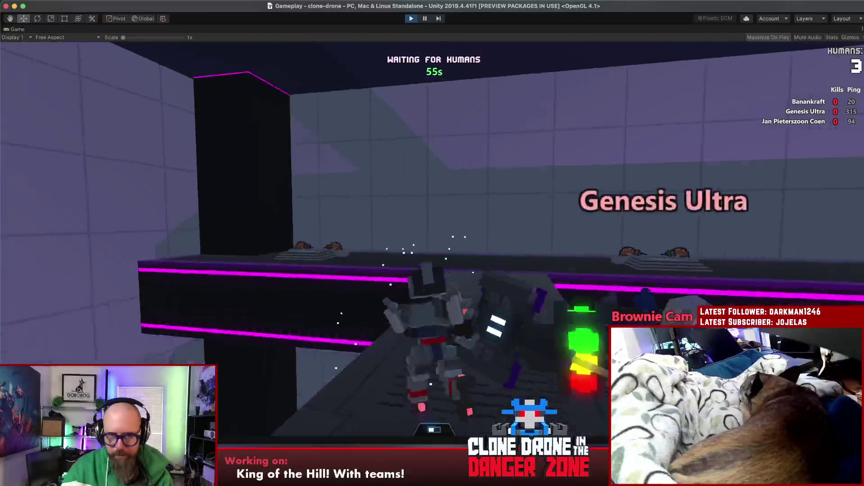
key("w")
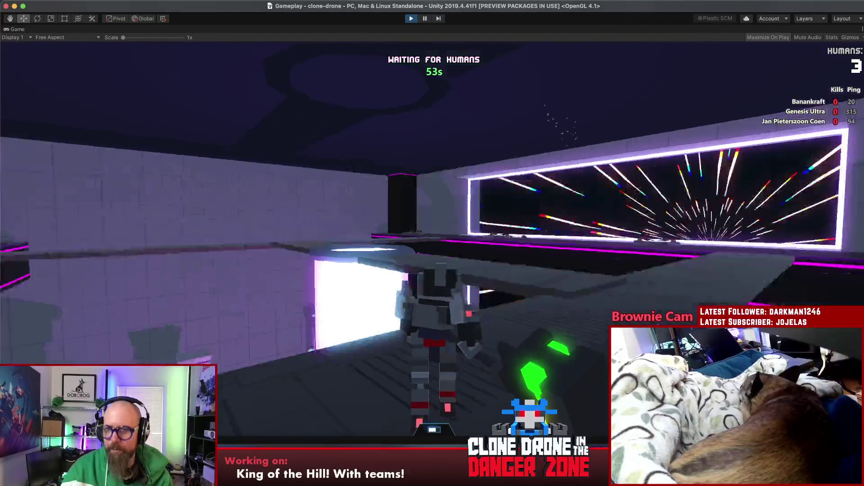
- Send the Work hard emote, reopen the emote wheel, and ride the glowing jump pad
key("t")
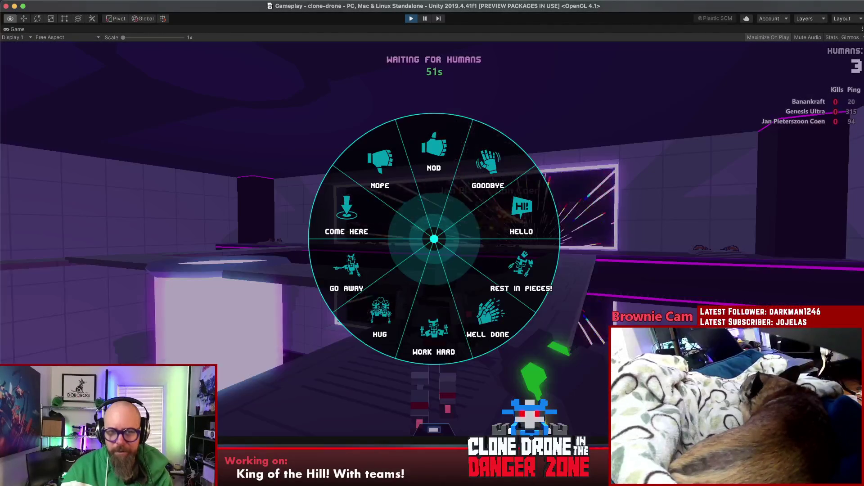
key("alt")
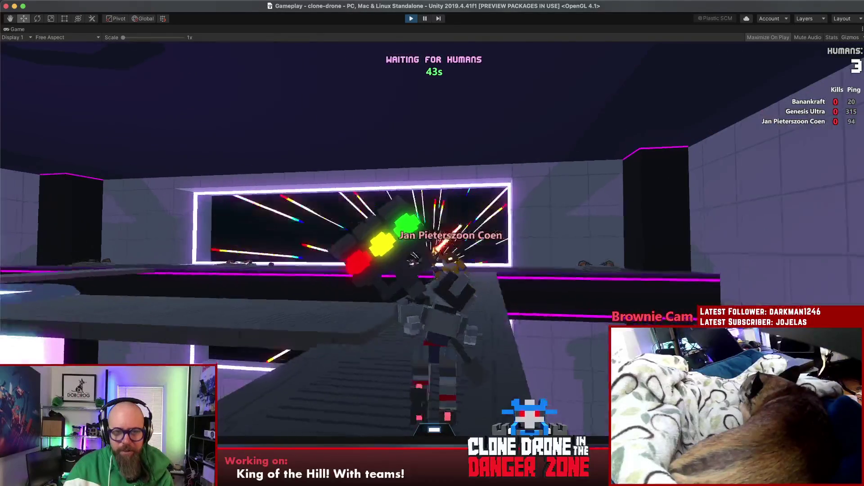
key("w")
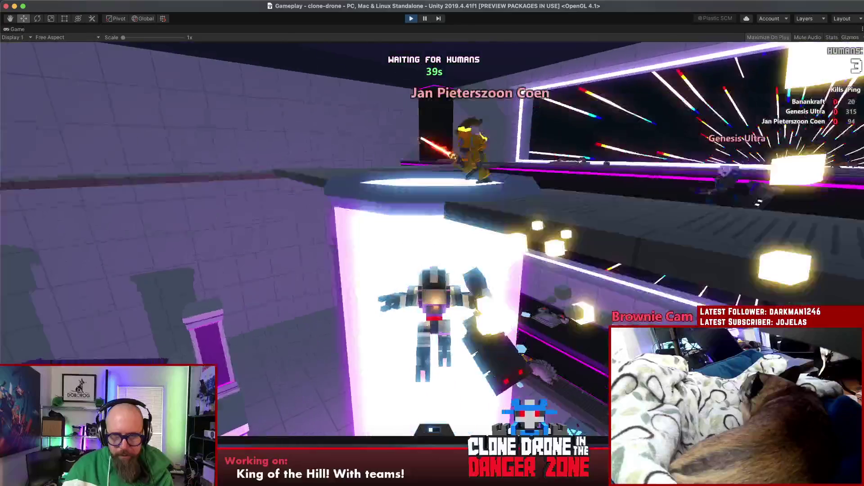